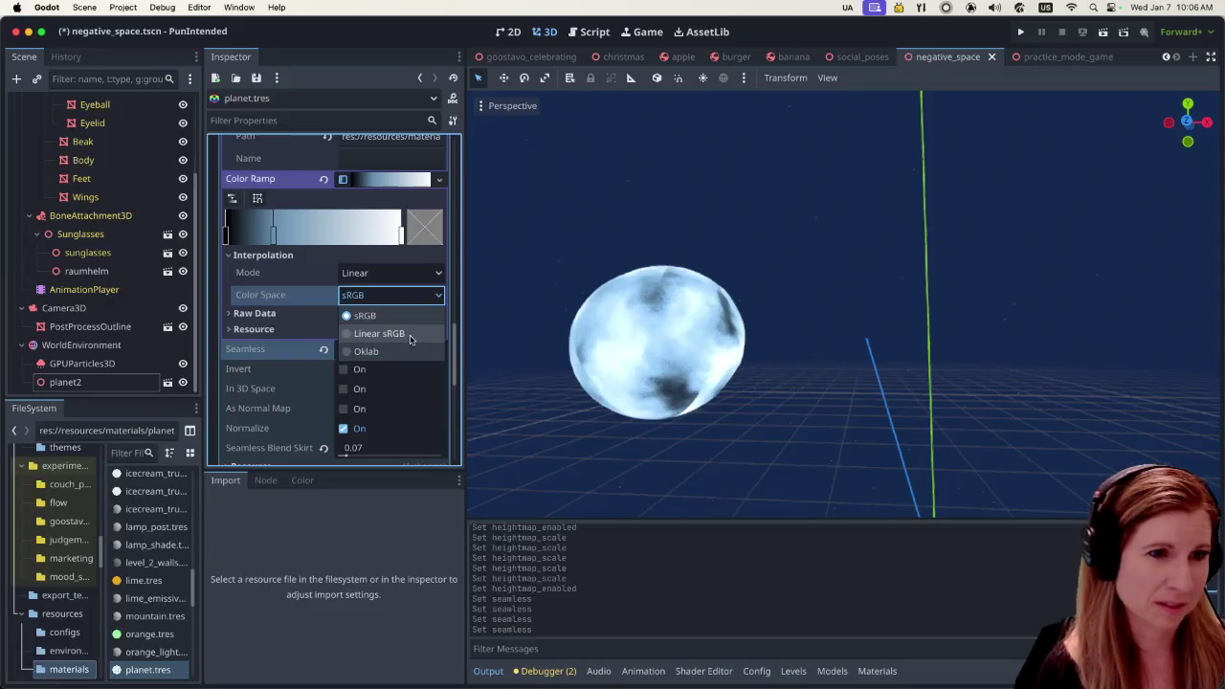
Try Linear sRGB, Oklab, Constant and Cubic on the gradient, ending at sRGB with Linear interpolation
{"action": "left_click", "coordinate": [398, 296]}
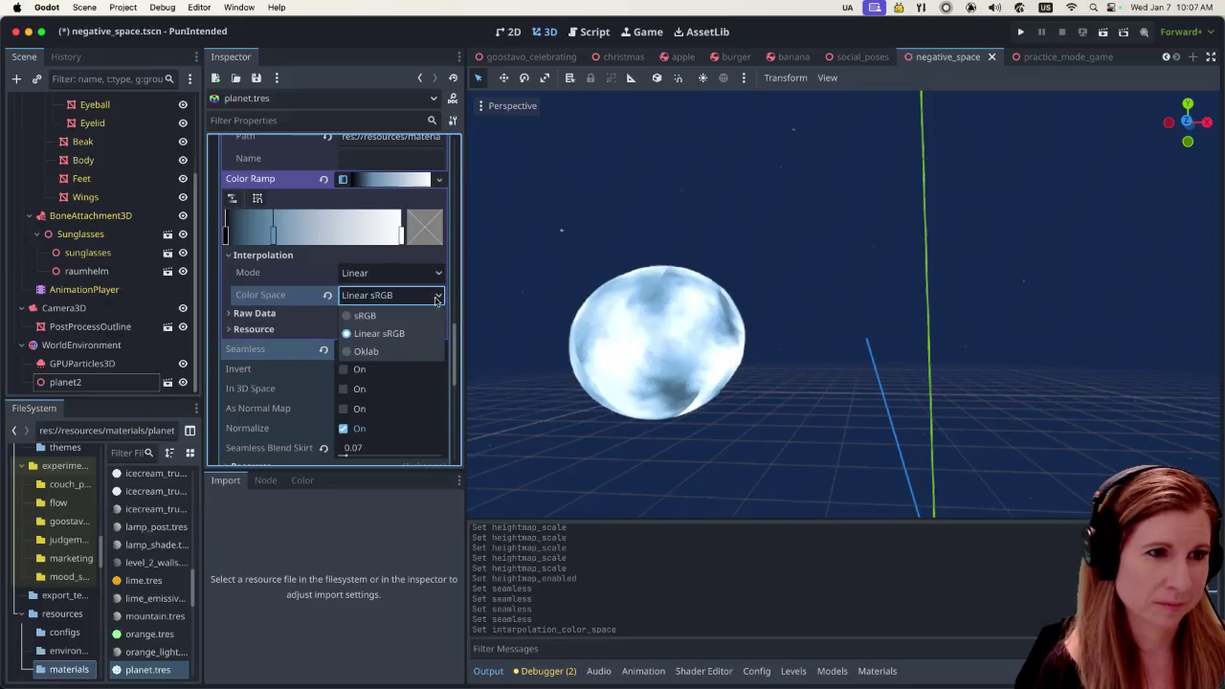
{"action": "left_click", "coordinate": [372, 354]}
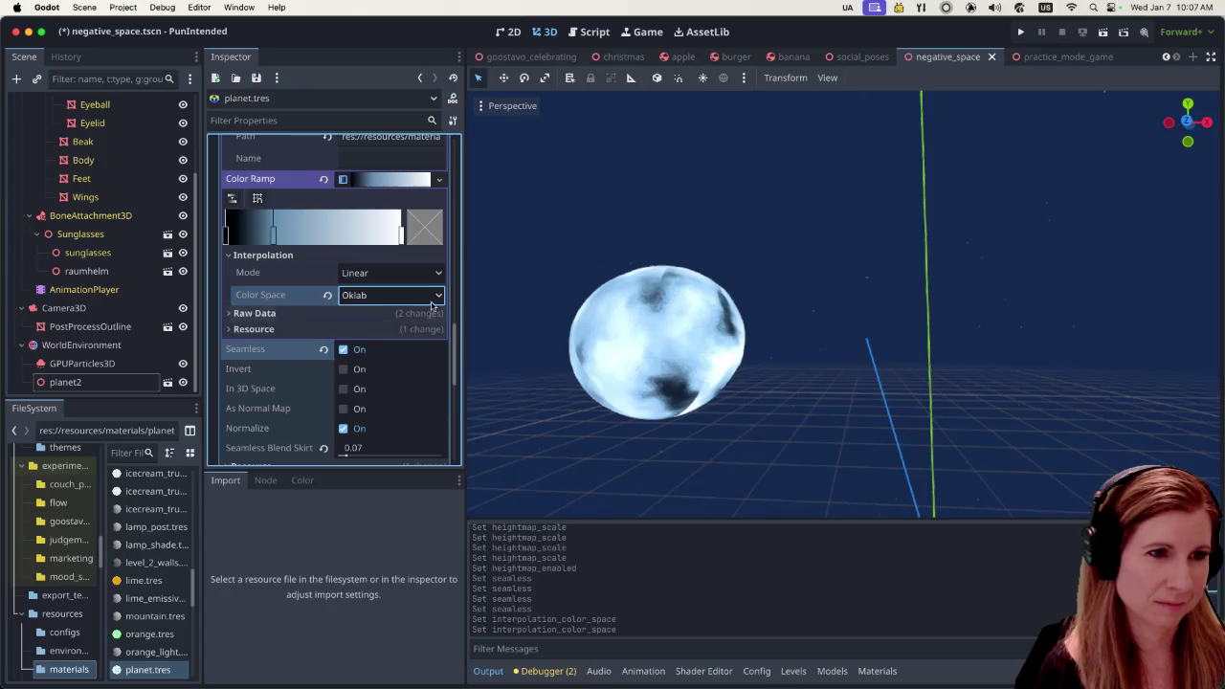
{"action": "left_click", "coordinate": [391, 296]}
{"action": "left_click", "coordinate": [377, 319]}
{"action": "left_click", "coordinate": [390, 273]}
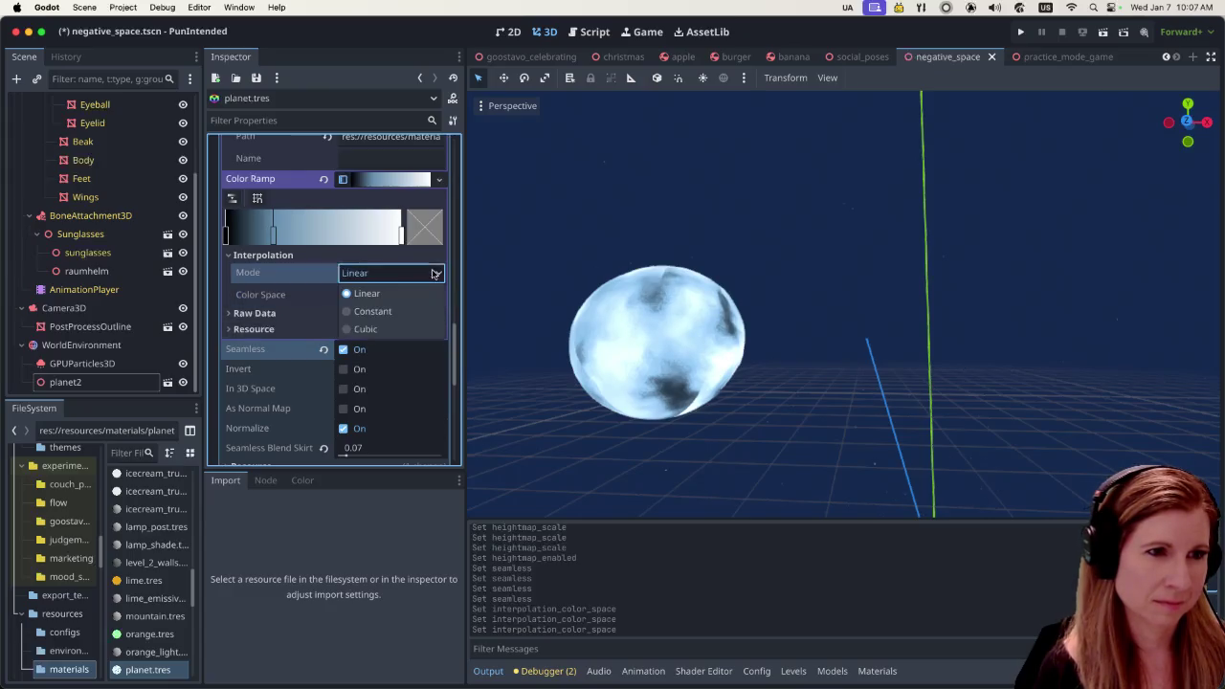
{"action": "left_click", "coordinate": [396, 313]}
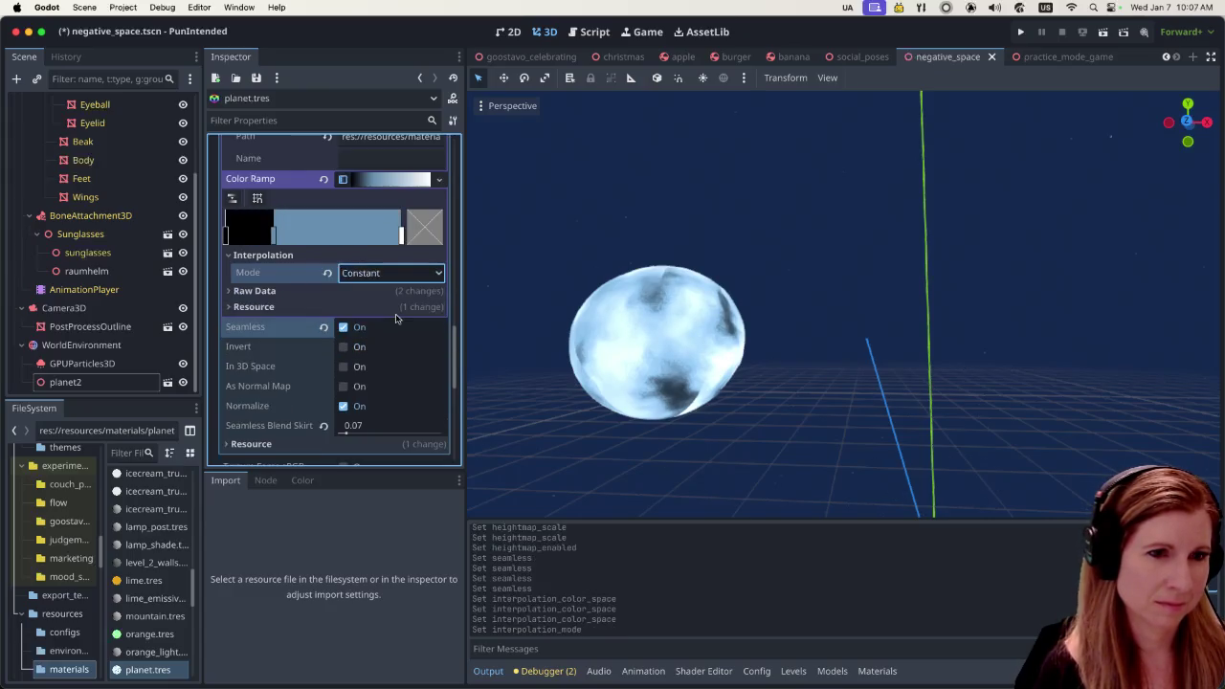
{"action": "left_click", "coordinate": [429, 275]}
{"action": "left_click", "coordinate": [405, 331]}
{"action": "left_click", "coordinate": [432, 275]}
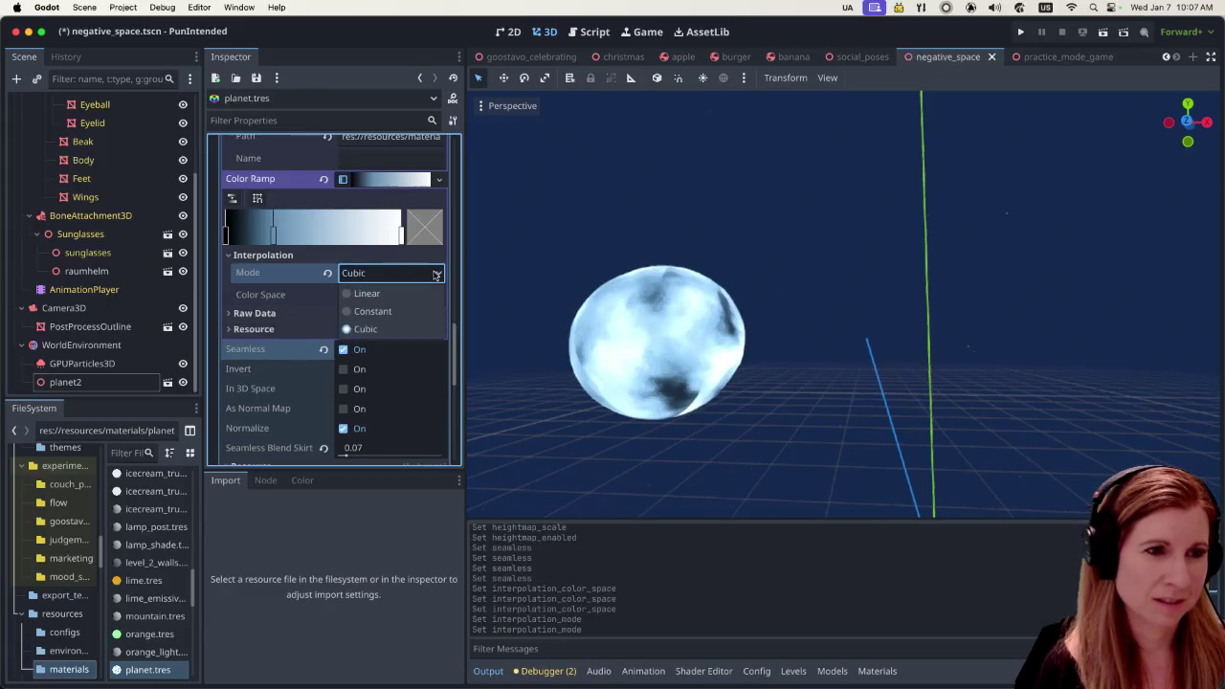
{"action": "left_click", "coordinate": [395, 295]}
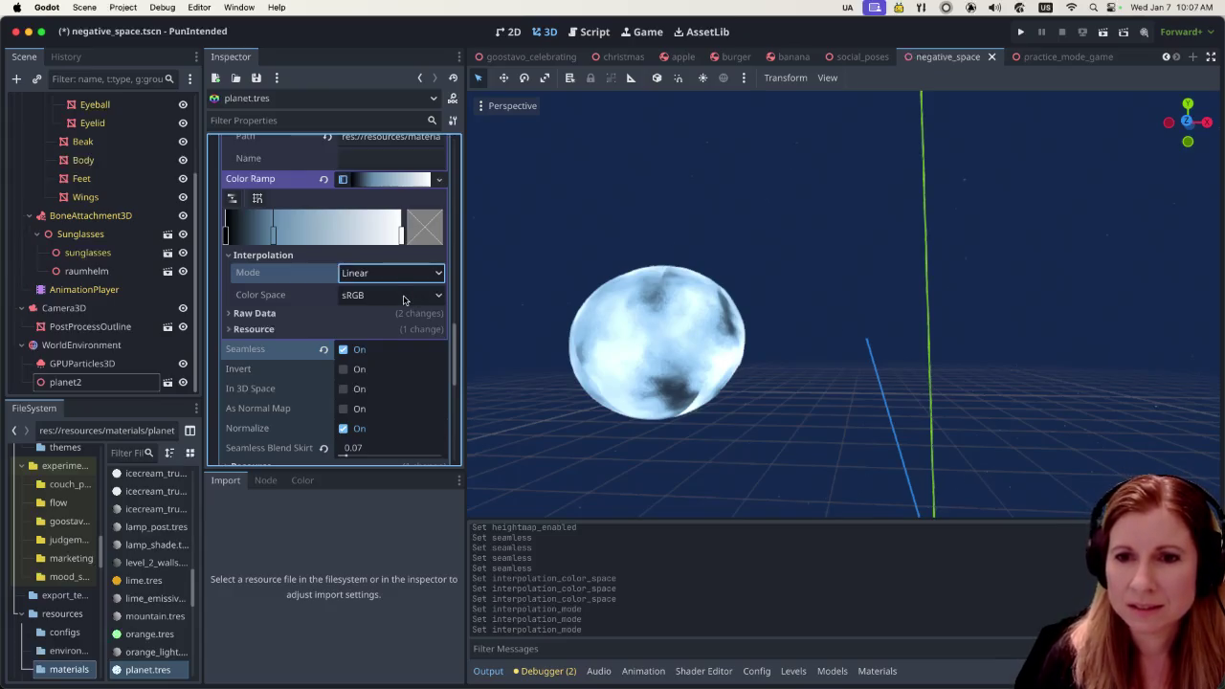
Select the WorldEnvironment node and expand its Environment resource in the Inspector
{"action": "scroll", "coordinate": [392, 300], "scroll_direction": "down", "scroll_amount": 5}
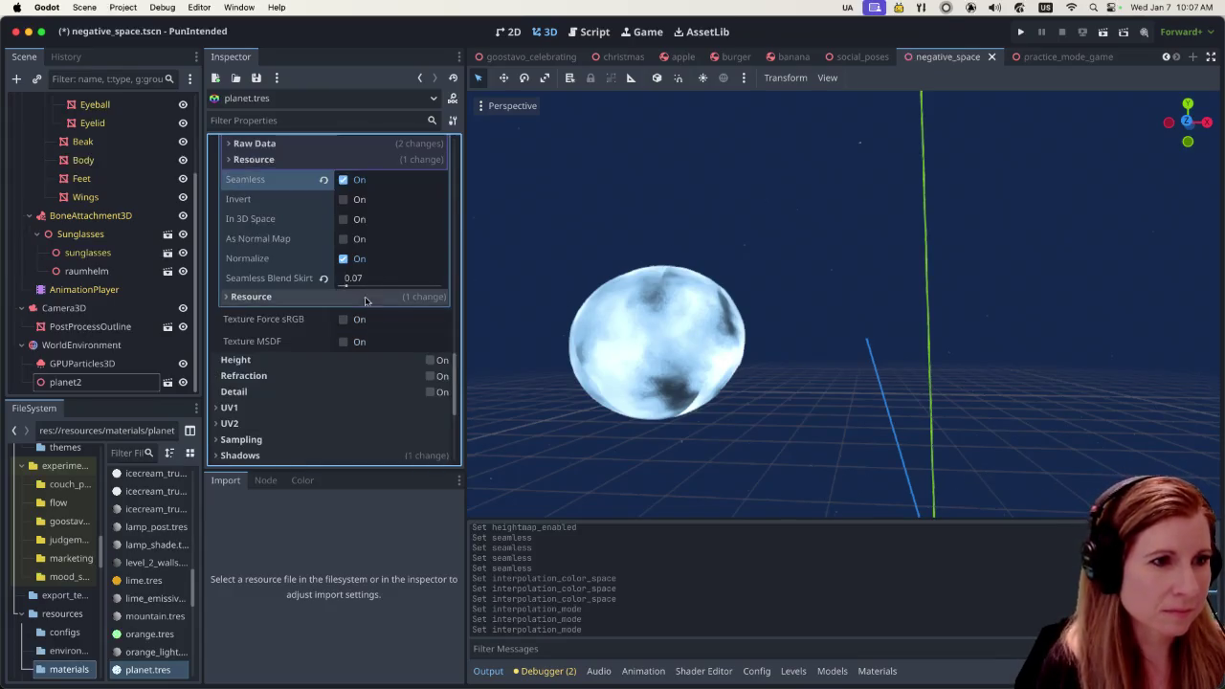
{"action": "scroll", "coordinate": [365, 301], "scroll_direction": "up", "scroll_amount": 5}
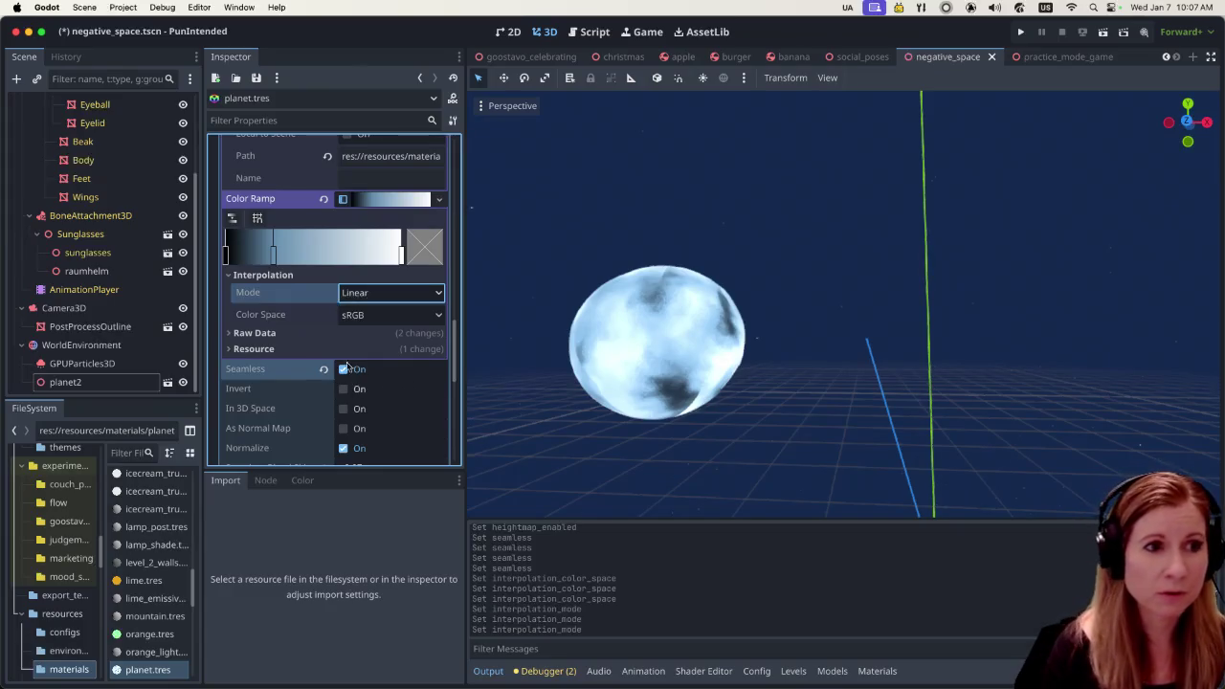
{"action": "scroll", "coordinate": [349, 368], "scroll_direction": "down", "scroll_amount": 1}
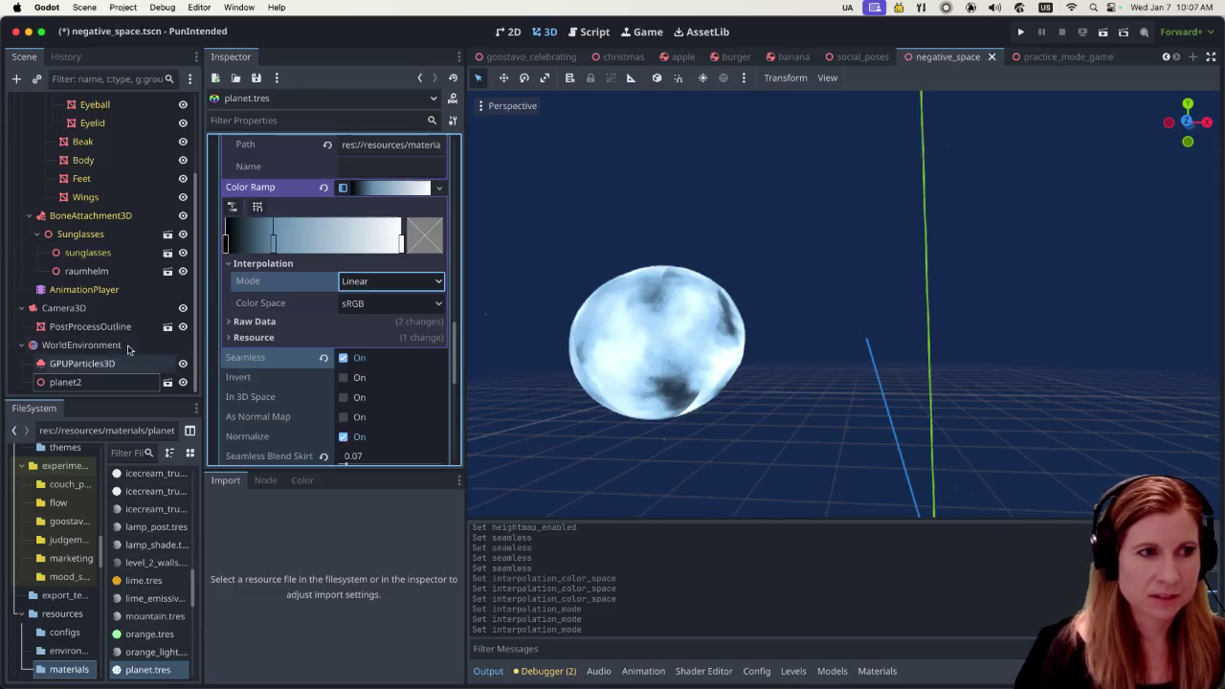
{"action": "left_click", "coordinate": [120, 329]}
{"action": "left_click", "coordinate": [93, 346]}
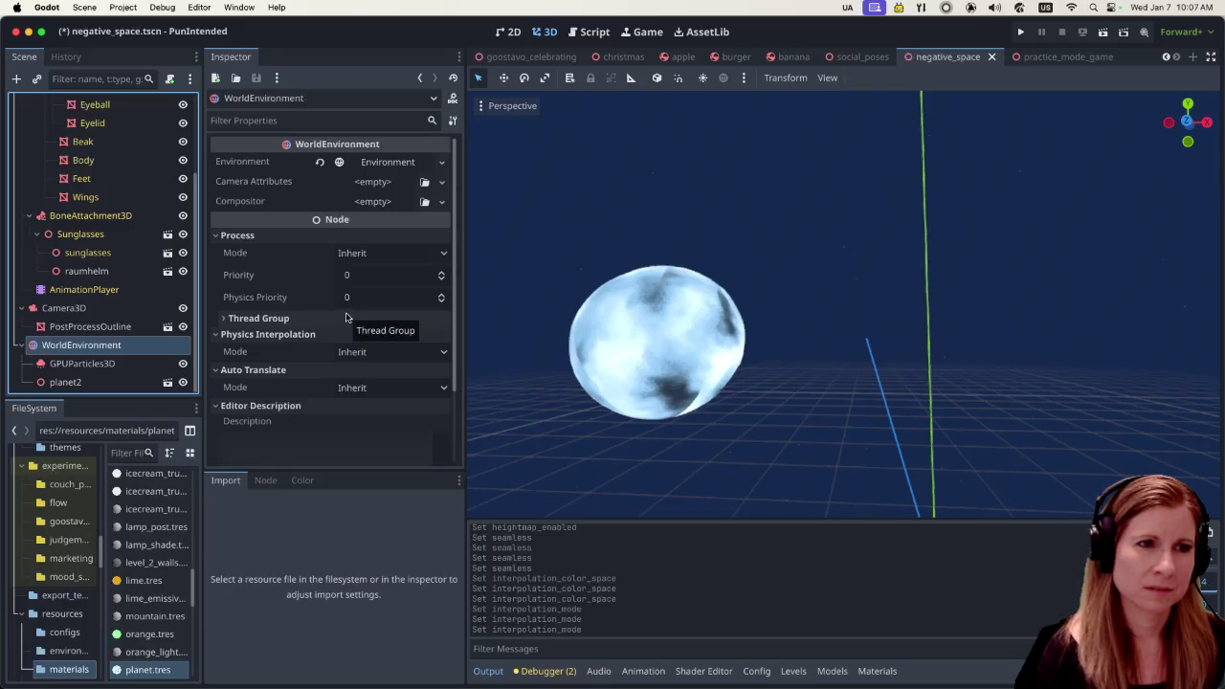
{"action": "left_click", "coordinate": [371, 162]}
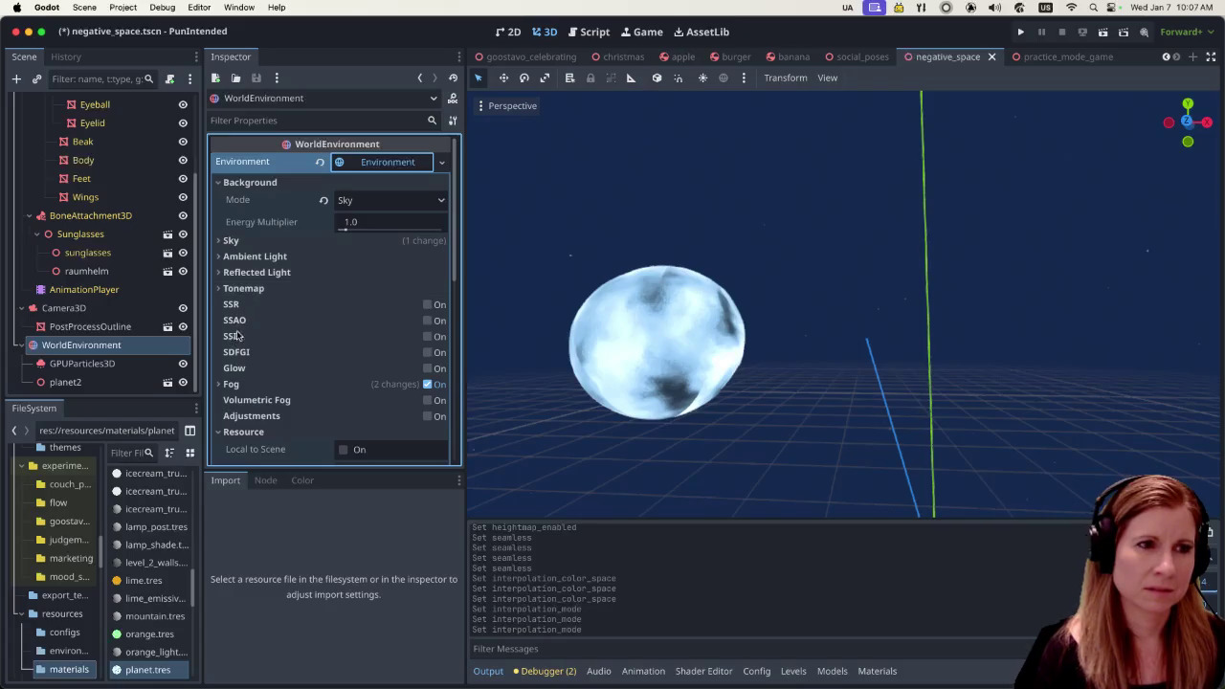
Browse the Environment sections, peek at the Sky settings, and switch Glow on
{"action": "scroll", "coordinate": [252, 310], "scroll_direction": "down", "scroll_amount": 1}
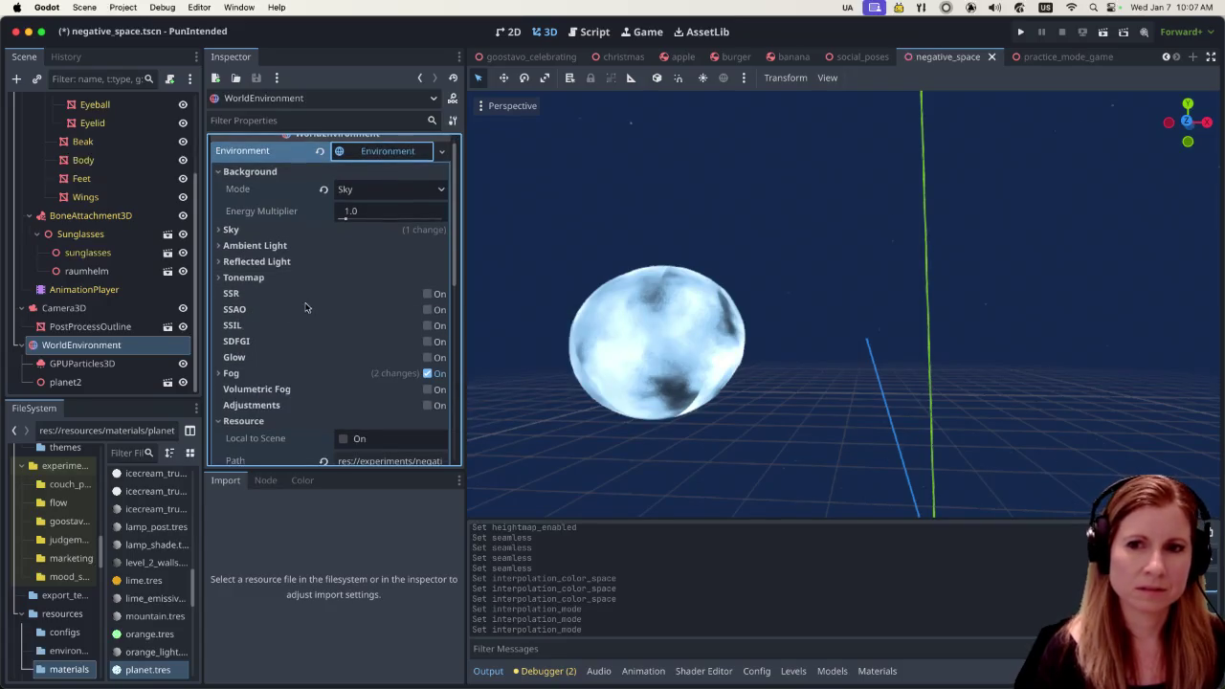
{"action": "scroll", "coordinate": [326, 331], "scroll_direction": "down", "scroll_amount": 3}
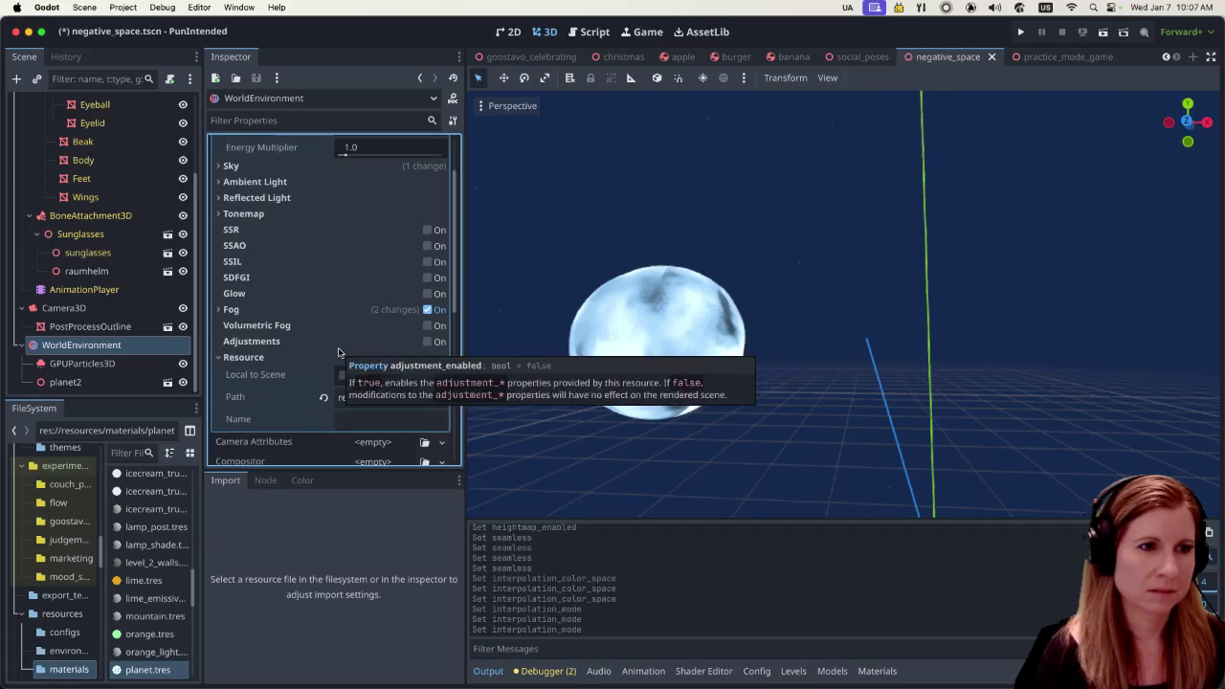
{"action": "scroll", "coordinate": [323, 352], "scroll_direction": "down", "scroll_amount": 3}
{"action": "scroll", "coordinate": [325, 349], "scroll_direction": "down", "scroll_amount": 2}
{"action": "scroll", "coordinate": [327, 345], "scroll_direction": "down", "scroll_amount": 2}
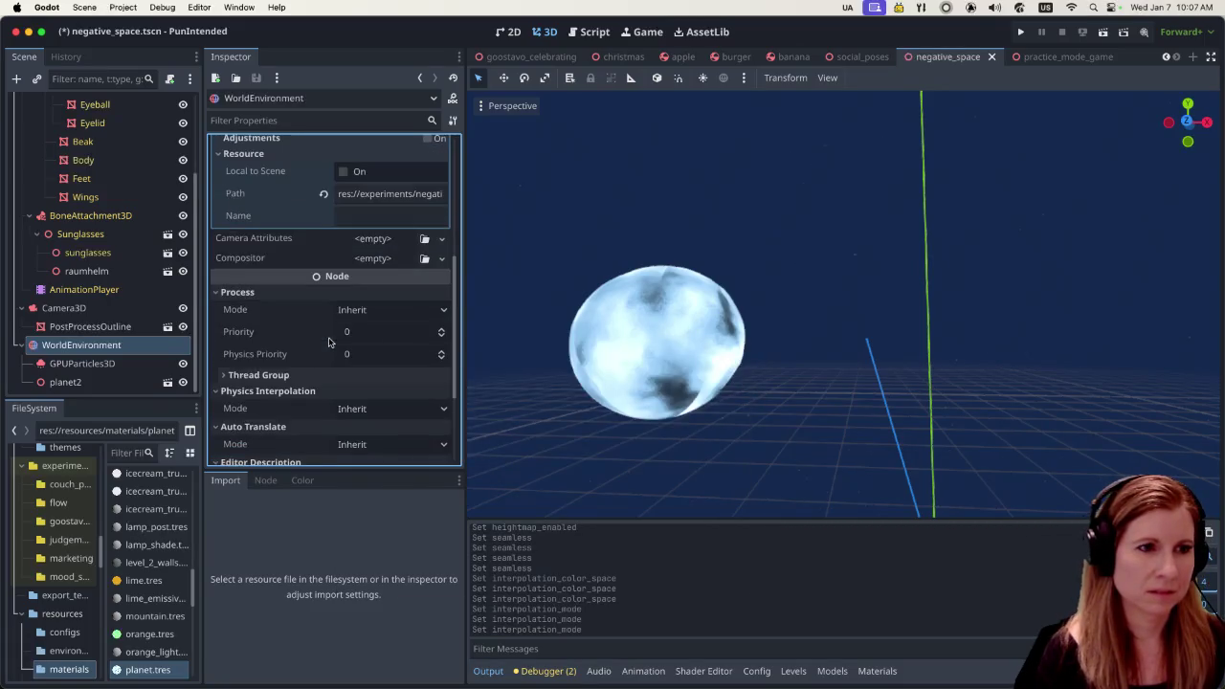
{"action": "scroll", "coordinate": [328, 342], "scroll_direction": "up", "scroll_amount": 4}
{"action": "scroll", "coordinate": [323, 331], "scroll_direction": "up", "scroll_amount": 4}
{"action": "scroll", "coordinate": [321, 316], "scroll_direction": "up", "scroll_amount": 2}
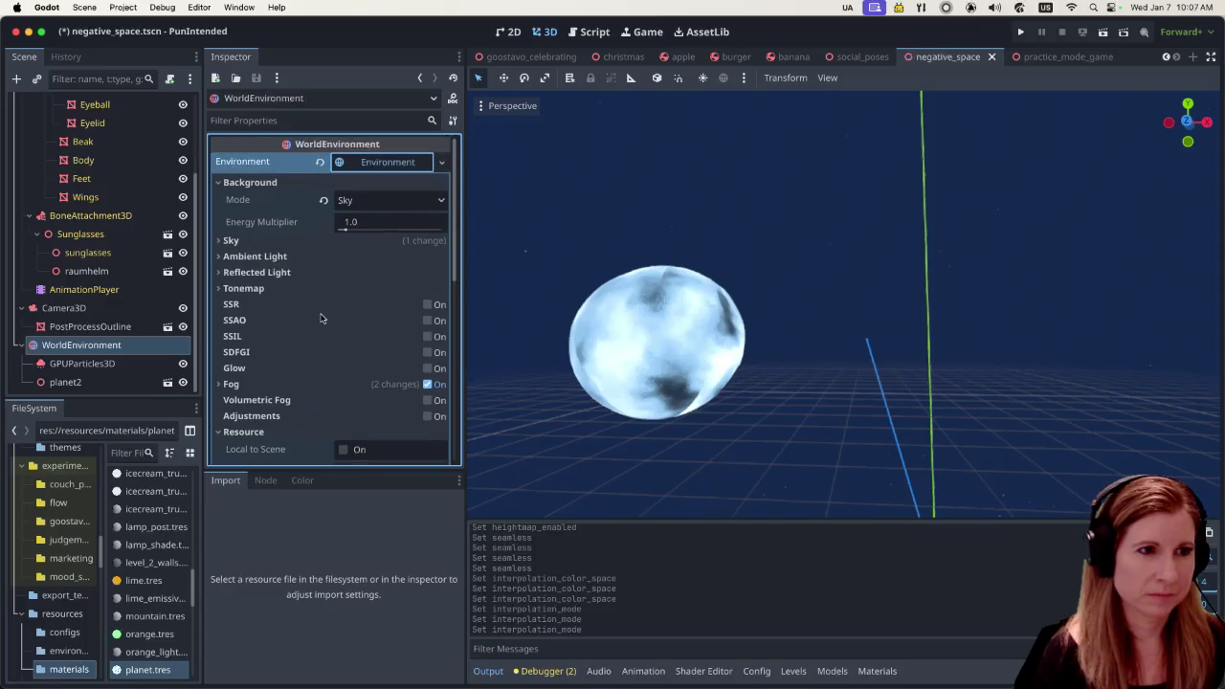
{"action": "left_click", "coordinate": [219, 241]}
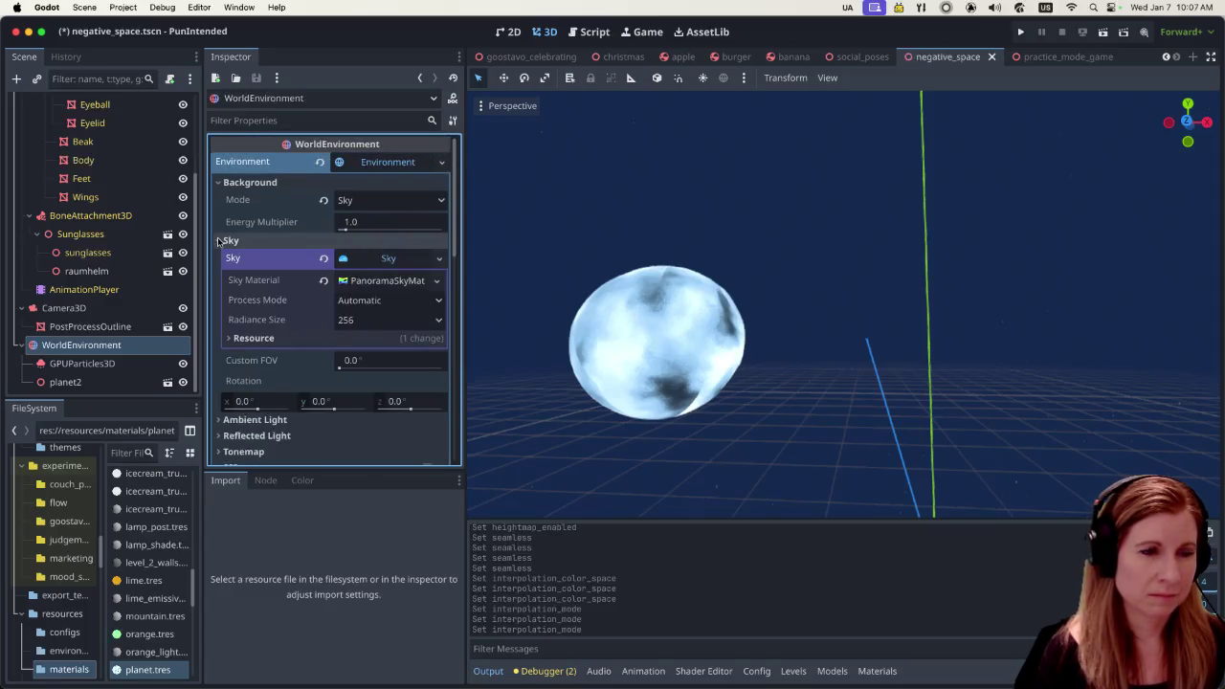
{"action": "left_click", "coordinate": [219, 240]}
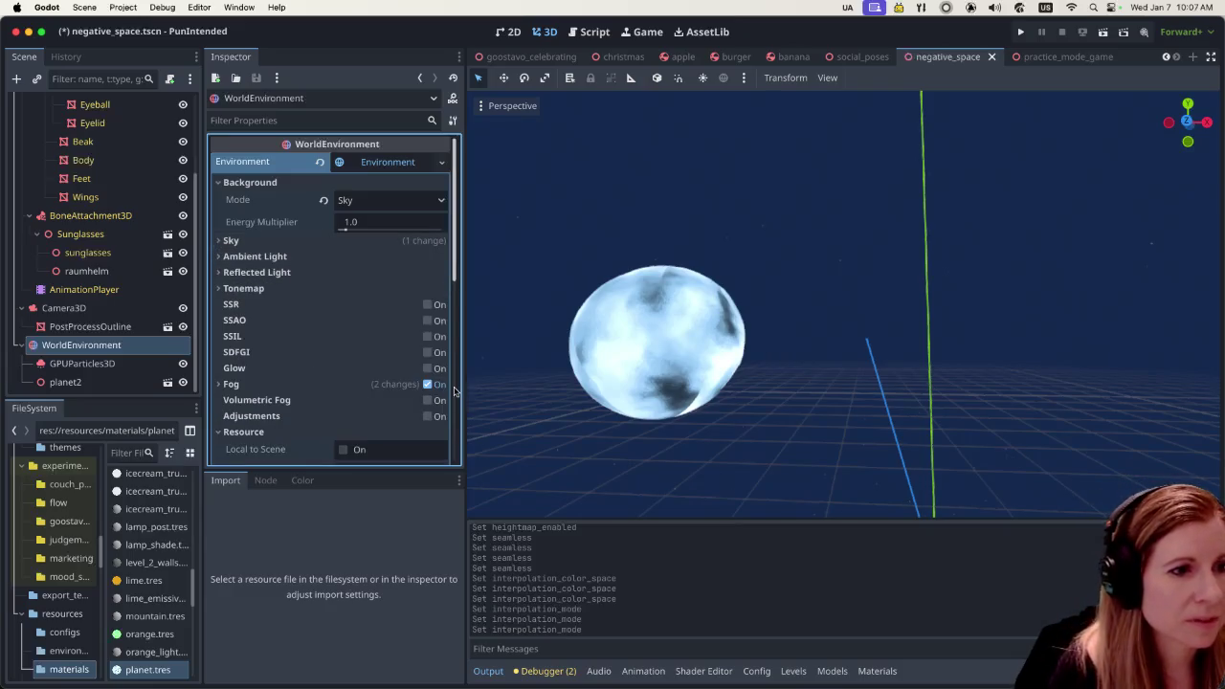
{"action": "left_click", "coordinate": [427, 368]}
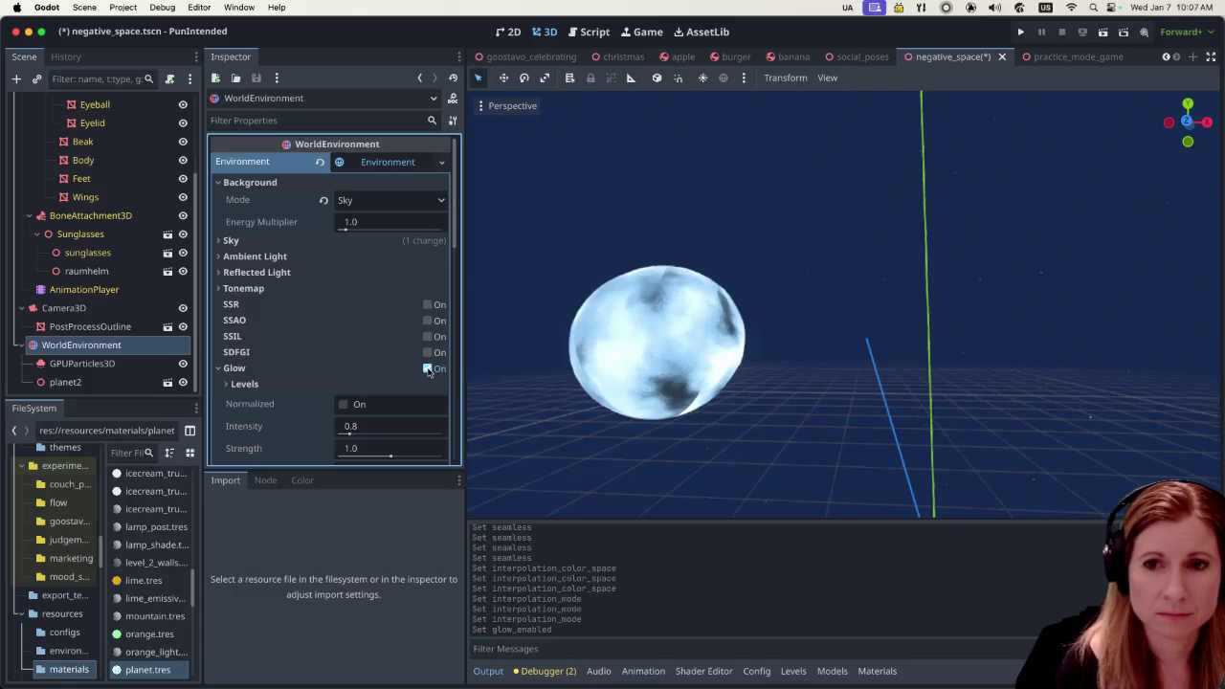
Look through the glow settings and briefly expand the glow levels section
{"action": "scroll", "coordinate": [373, 350], "scroll_direction": "down", "scroll_amount": 1}
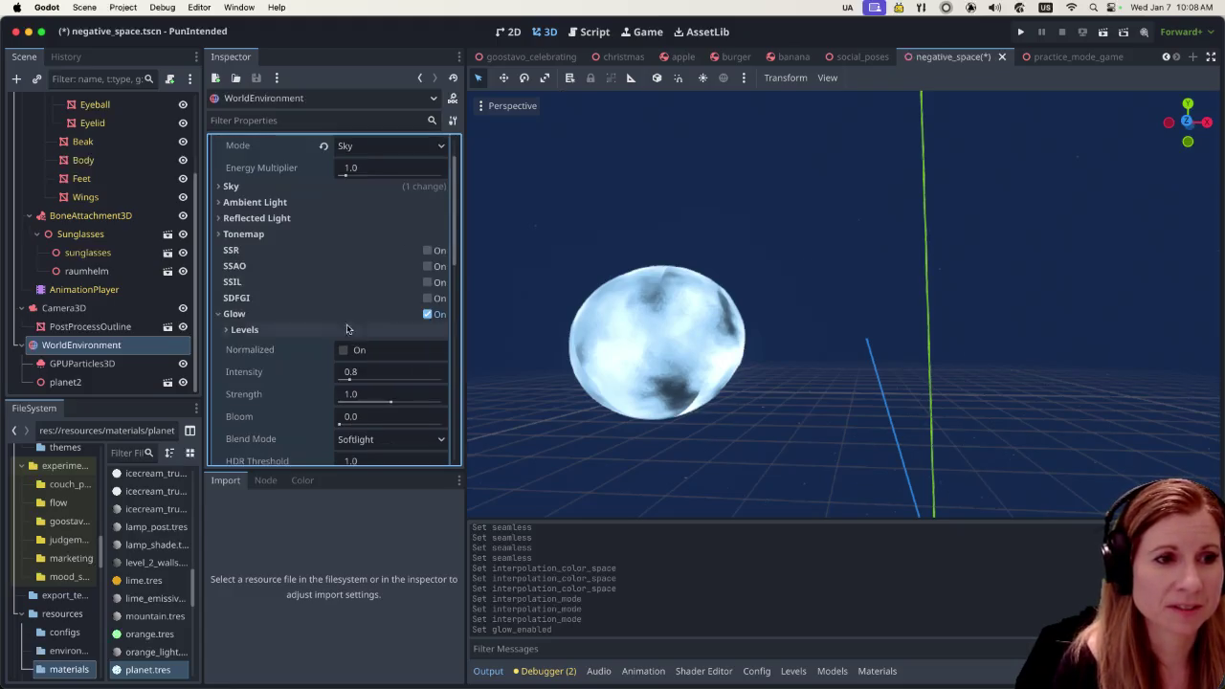
{"action": "scroll", "coordinate": [304, 327], "scroll_direction": "down", "scroll_amount": 1}
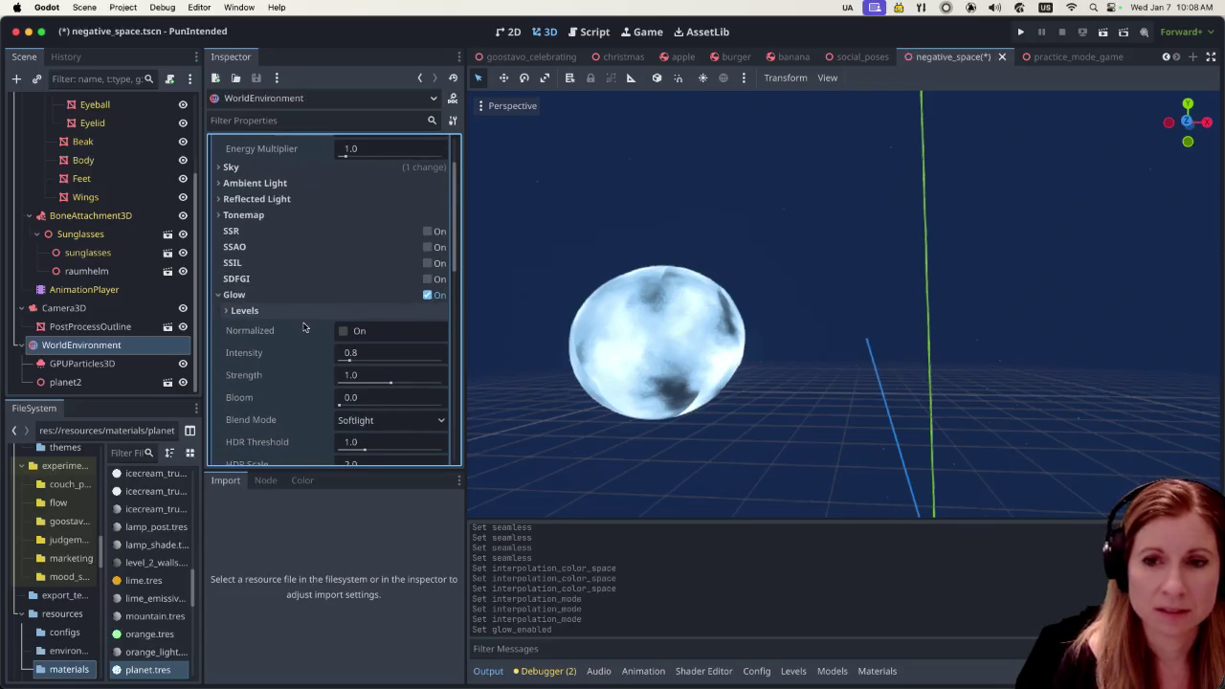
{"action": "mouse_move", "coordinate": [287, 314]}
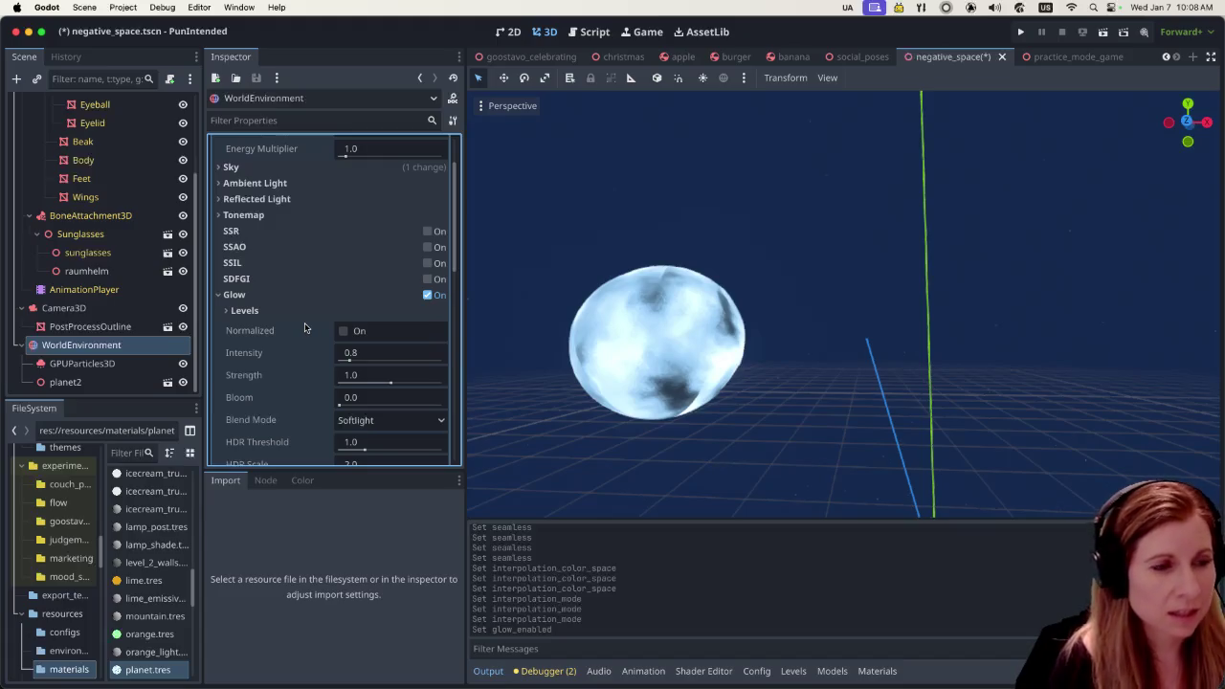
{"action": "mouse_move", "coordinate": [356, 421]}
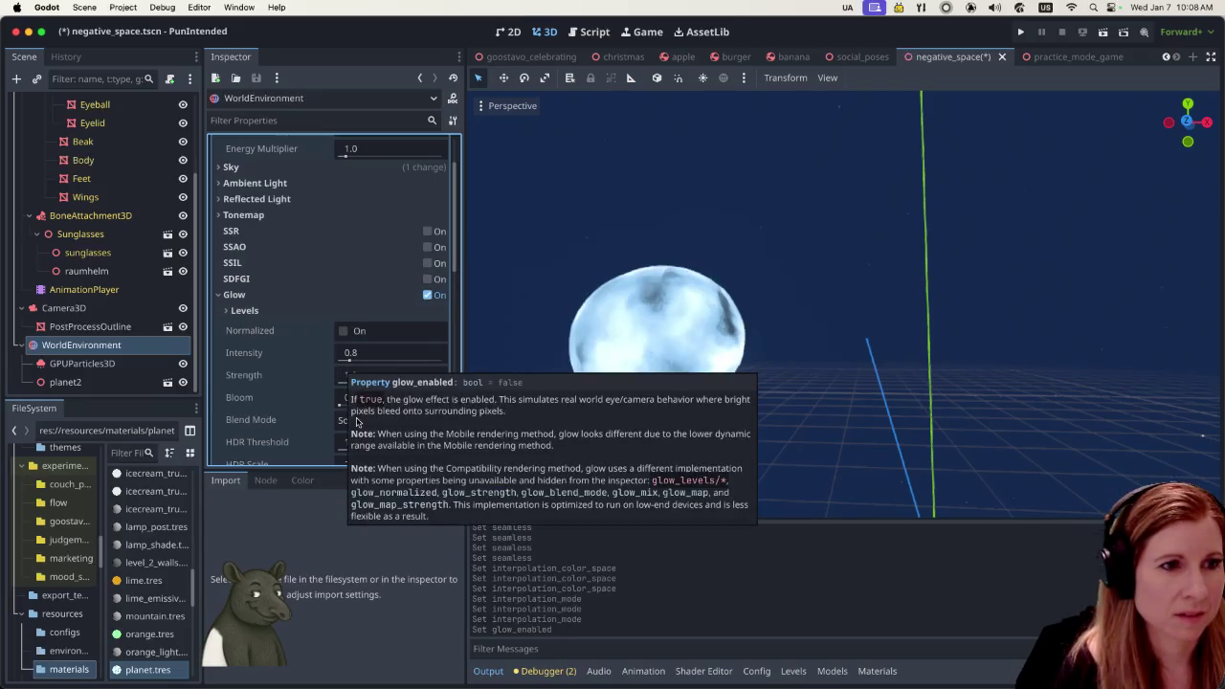
{"action": "scroll", "coordinate": [348, 358], "scroll_direction": "up", "scroll_amount": 2}
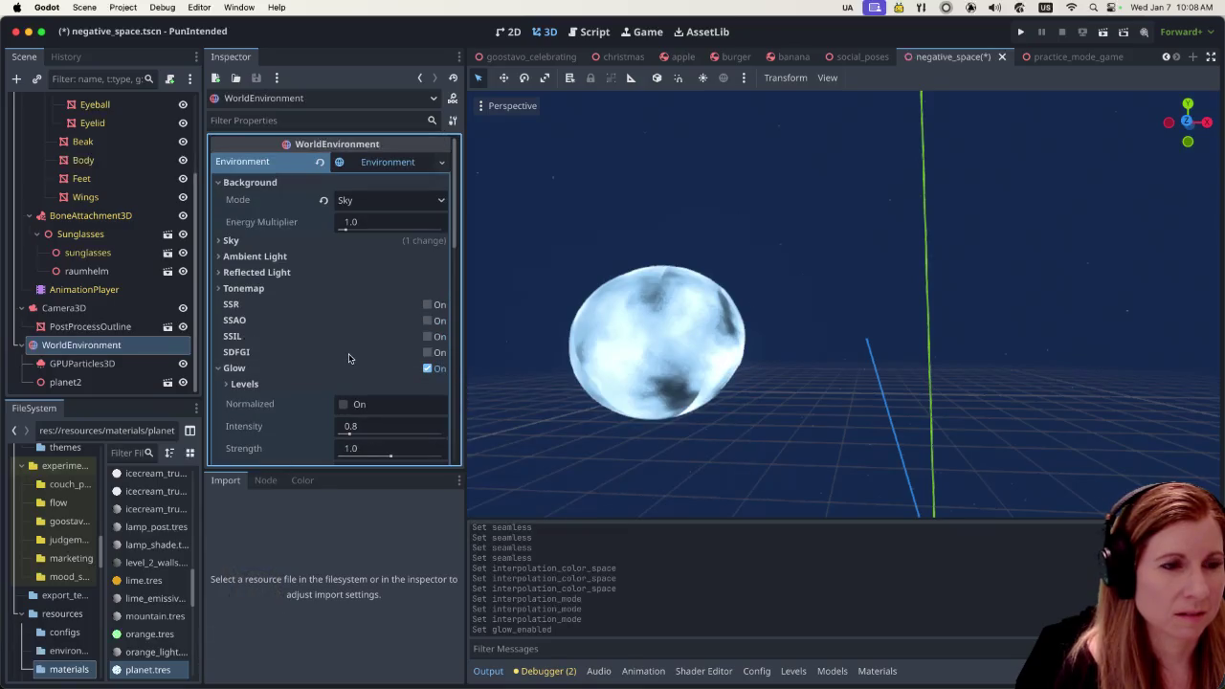
{"action": "scroll", "coordinate": [348, 358], "scroll_direction": "down", "scroll_amount": 2}
{"action": "scroll", "coordinate": [348, 358], "scroll_direction": "down", "scroll_amount": 2}
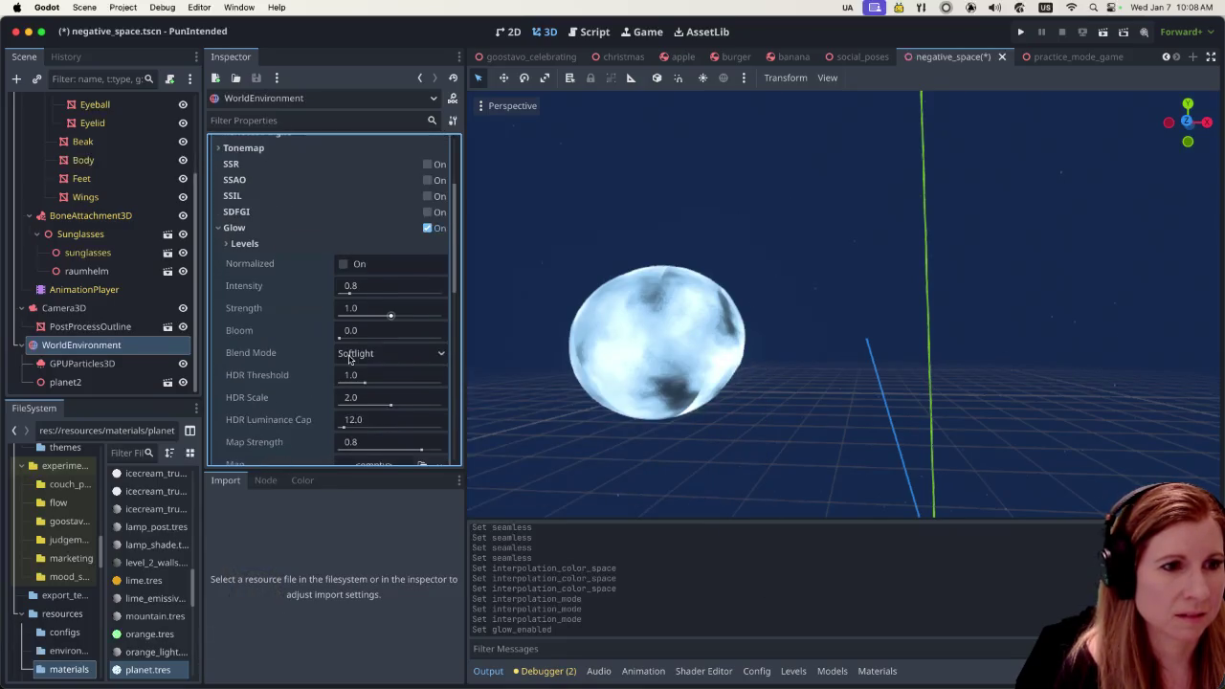
{"action": "scroll", "coordinate": [348, 358], "scroll_direction": "down", "scroll_amount": 3}
{"action": "scroll", "coordinate": [348, 358], "scroll_direction": "down", "scroll_amount": 1}
{"action": "scroll", "coordinate": [349, 358], "scroll_direction": "up", "scroll_amount": 2}
{"action": "scroll", "coordinate": [348, 358], "scroll_direction": "up", "scroll_amount": 3}
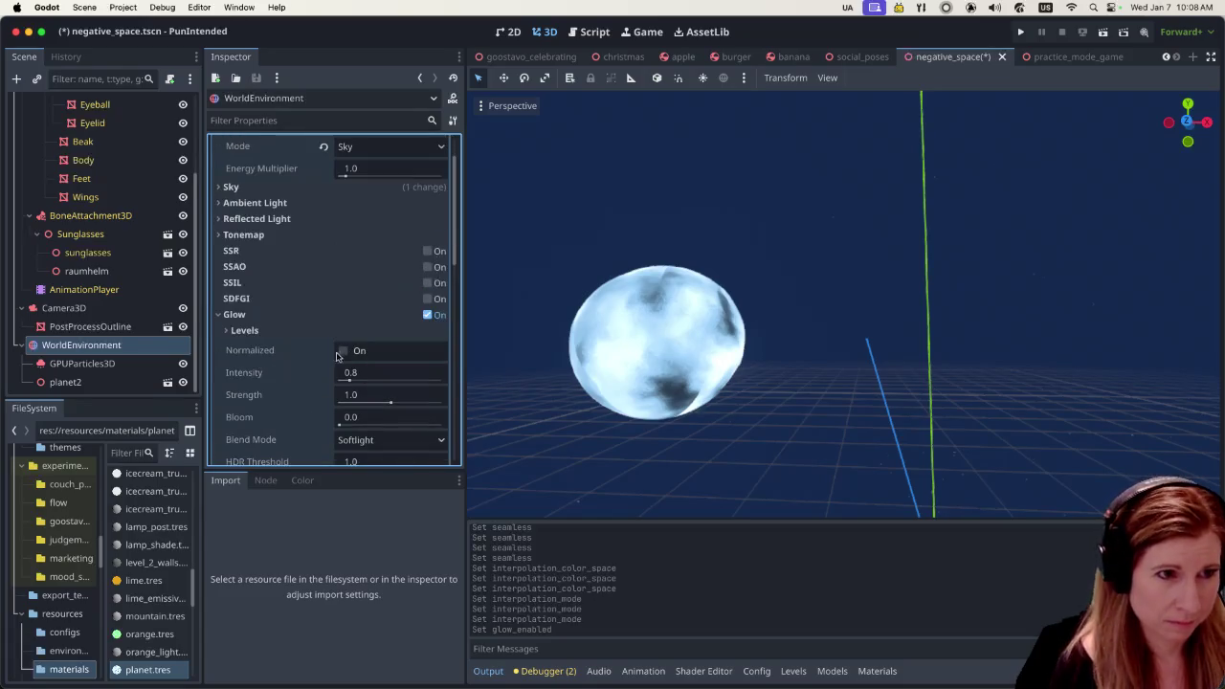
{"action": "left_click", "coordinate": [226, 335]}
{"action": "left_click", "coordinate": [226, 331]}
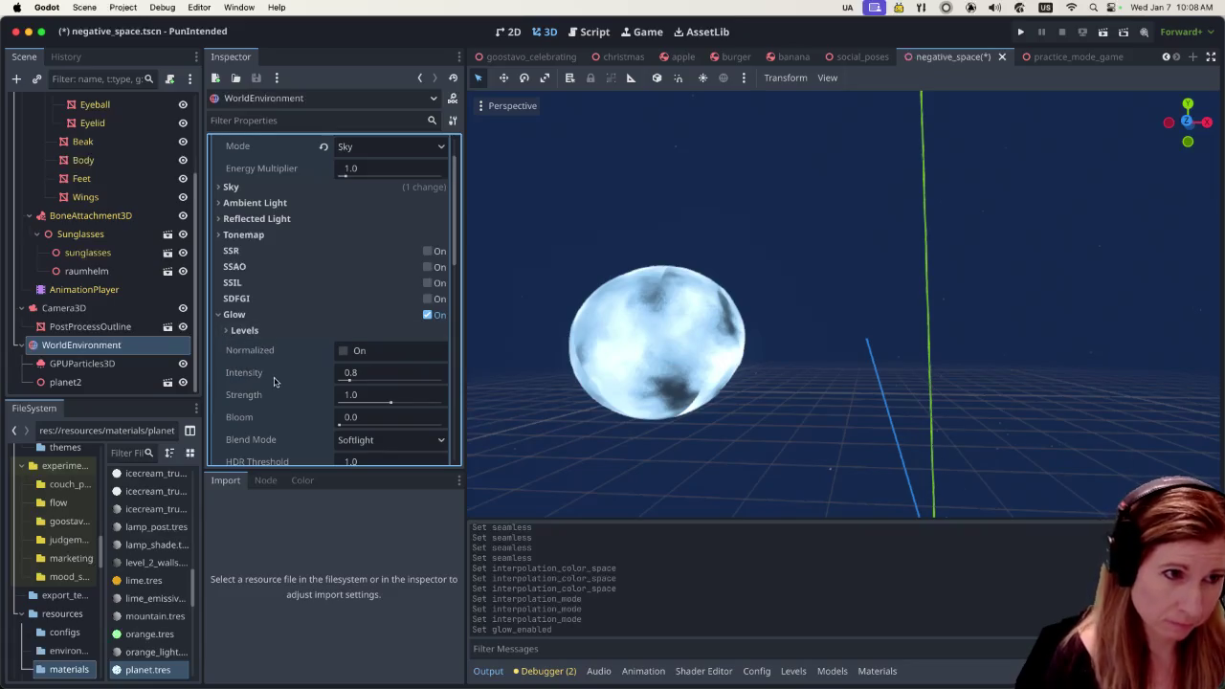
Test a different glow intensity, then revert it to the default 0.8
{"action": "scroll", "coordinate": [278, 383], "scroll_direction": "down", "scroll_amount": 1}
{"action": "scroll", "coordinate": [287, 373], "scroll_direction": "down", "scroll_amount": 1}
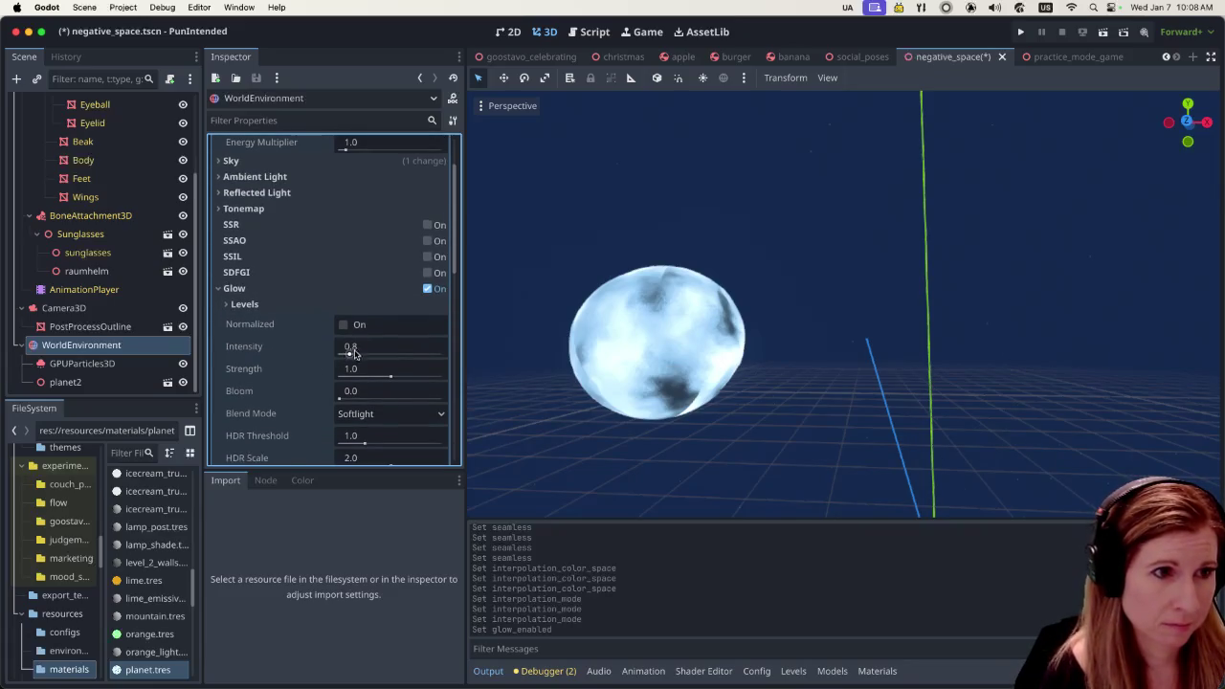
{"action": "mouse_move", "coordinate": [350, 353]}
{"action": "left_mouse_down"}
{"action": "mouse_move", "coordinate": [368, 354]}
{"action": "mouse_move", "coordinate": [349, 365]}
{"action": "left_mouse_up"}
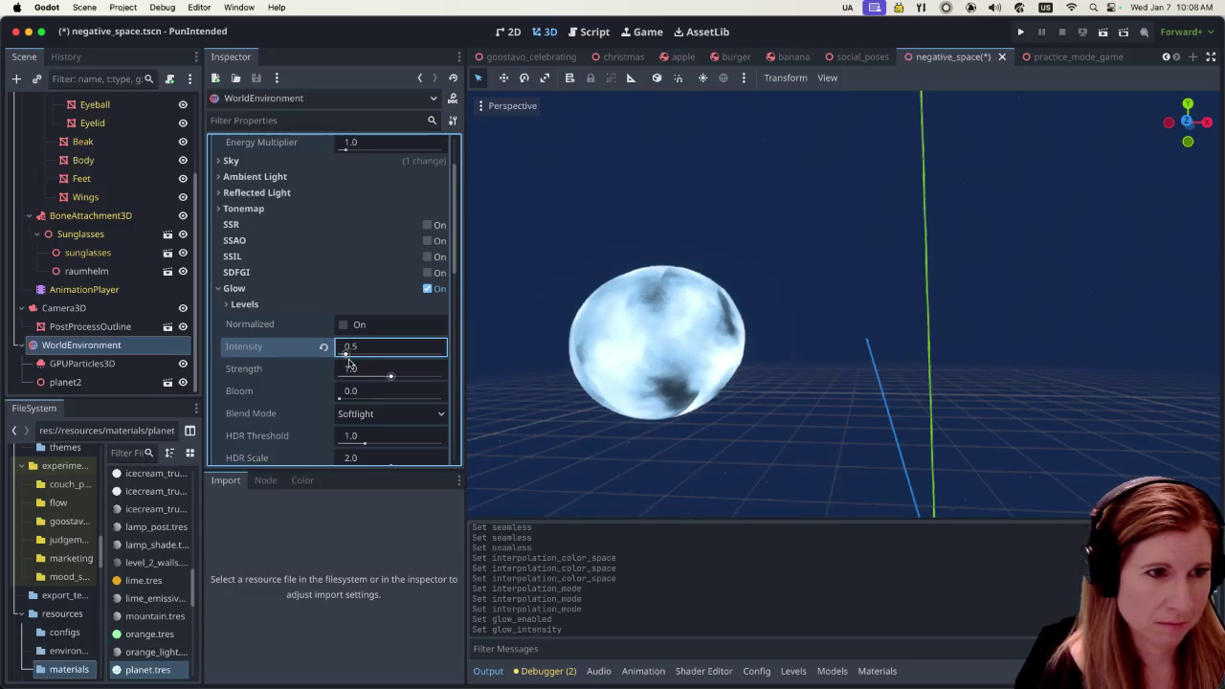
{"action": "left_click", "coordinate": [323, 348]}
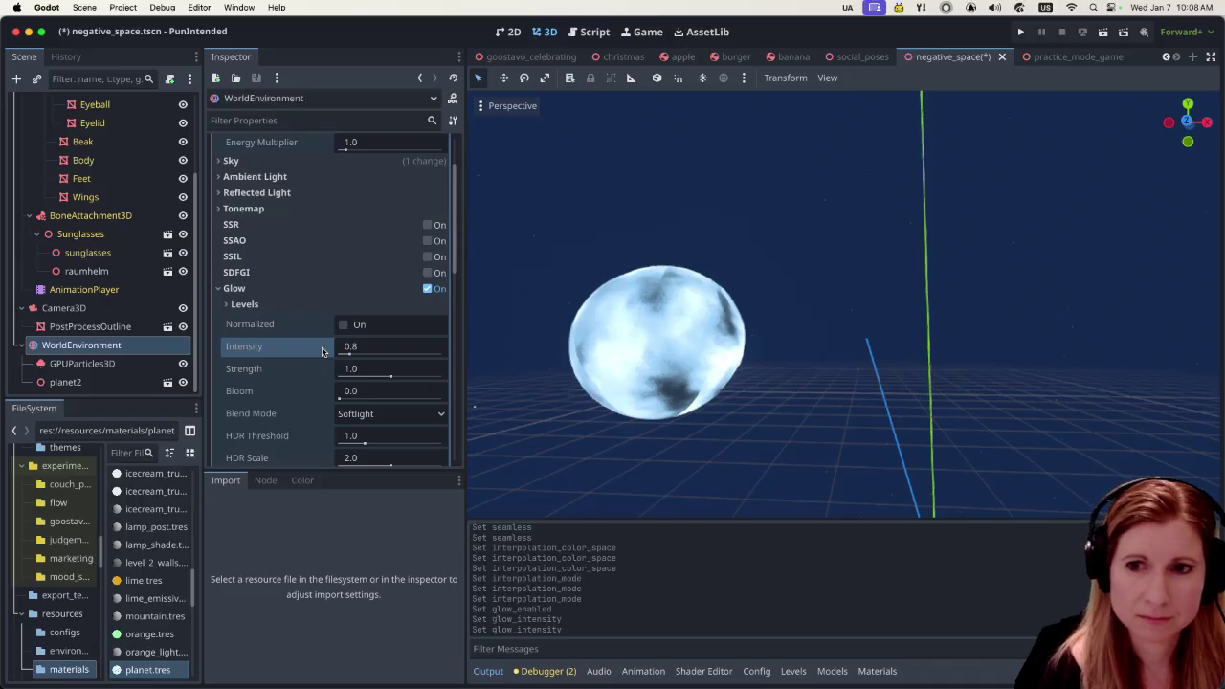
{"action": "scroll", "coordinate": [316, 325], "scroll_direction": "up", "scroll_amount": 3}
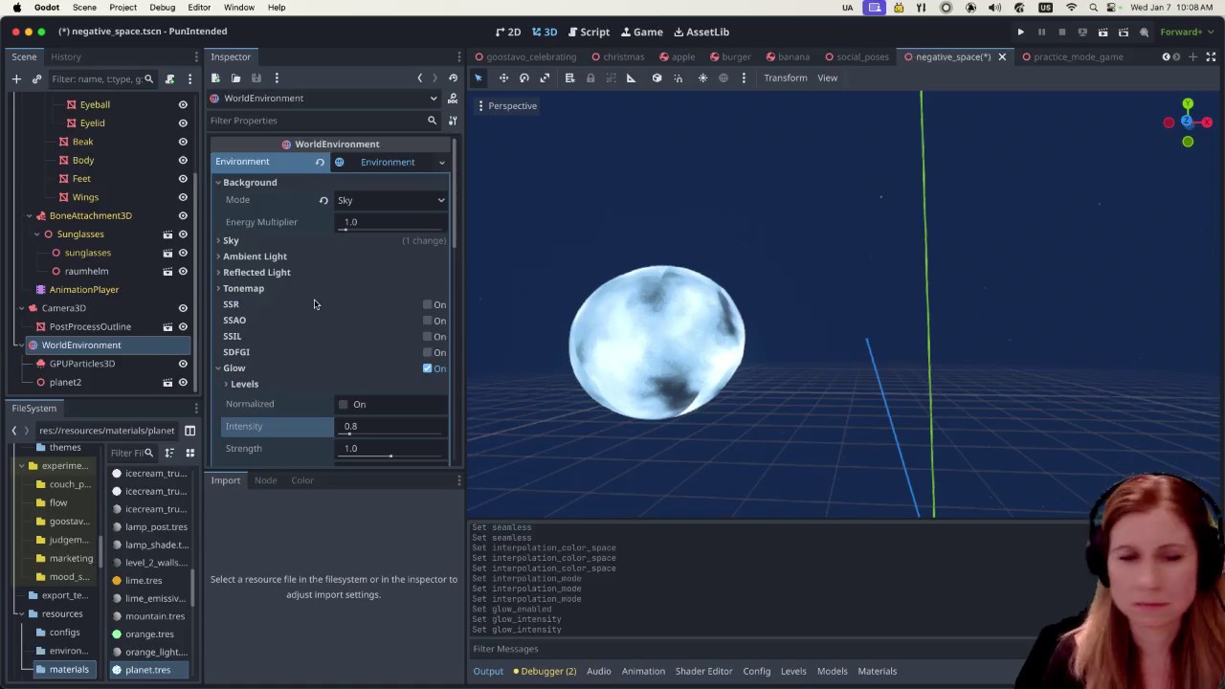
{"action": "scroll", "coordinate": [400, 191], "scroll_direction": "down", "scroll_amount": 5}
{"action": "scroll", "coordinate": [397, 274], "scroll_direction": "down", "scroll_amount": 5}
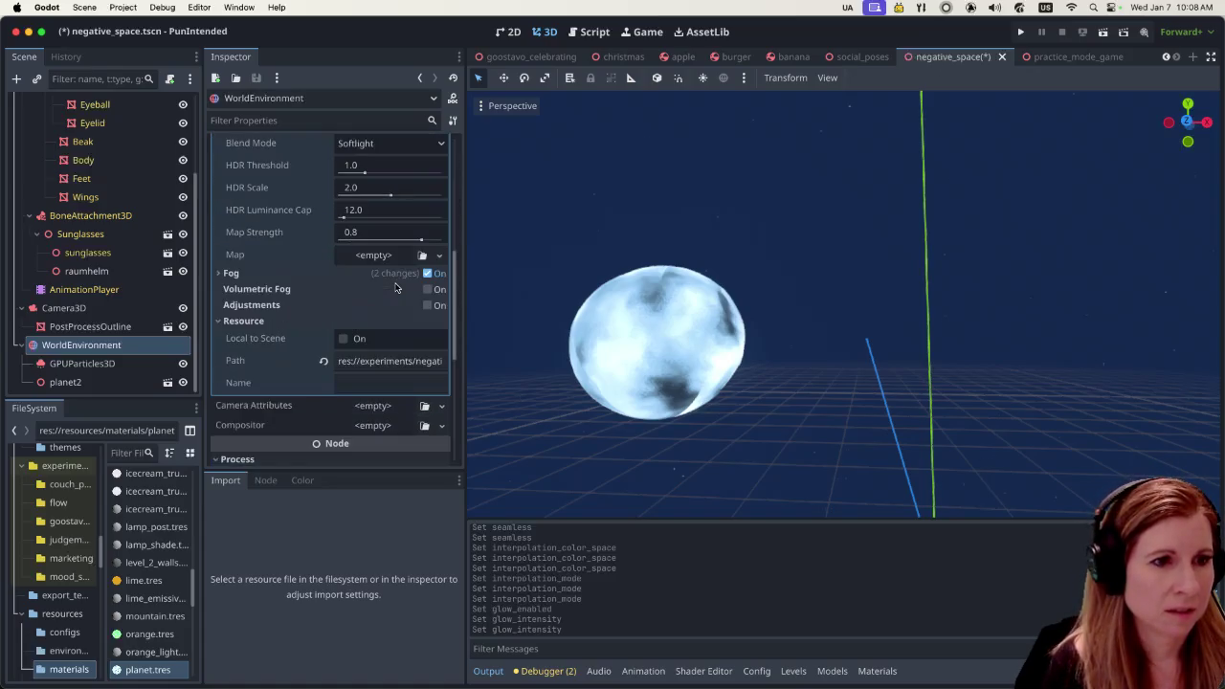
{"action": "scroll", "coordinate": [397, 281], "scroll_direction": "down", "scroll_amount": 5}
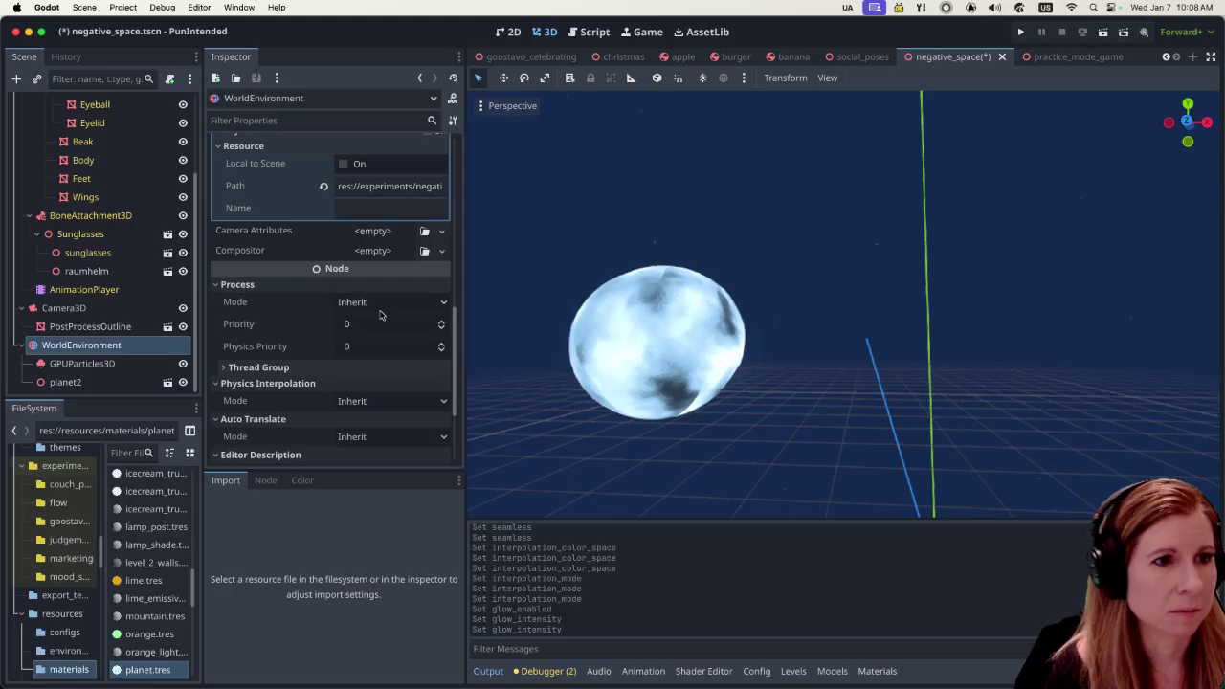
{"action": "scroll", "coordinate": [393, 327], "scroll_direction": "down", "scroll_amount": 5}
{"action": "scroll", "coordinate": [392, 326], "scroll_direction": "up", "scroll_amount": 5}
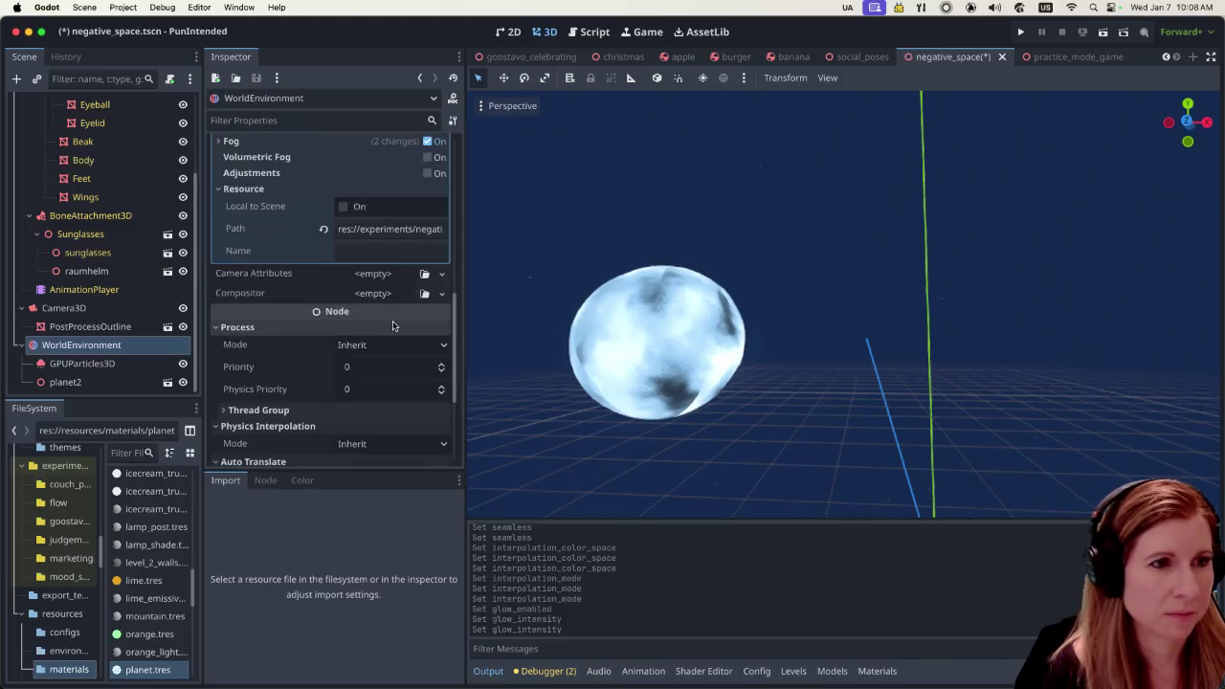
{"action": "scroll", "coordinate": [392, 320], "scroll_direction": "up", "scroll_amount": 5}
{"action": "scroll", "coordinate": [392, 320], "scroll_direction": "up", "scroll_amount": 5}
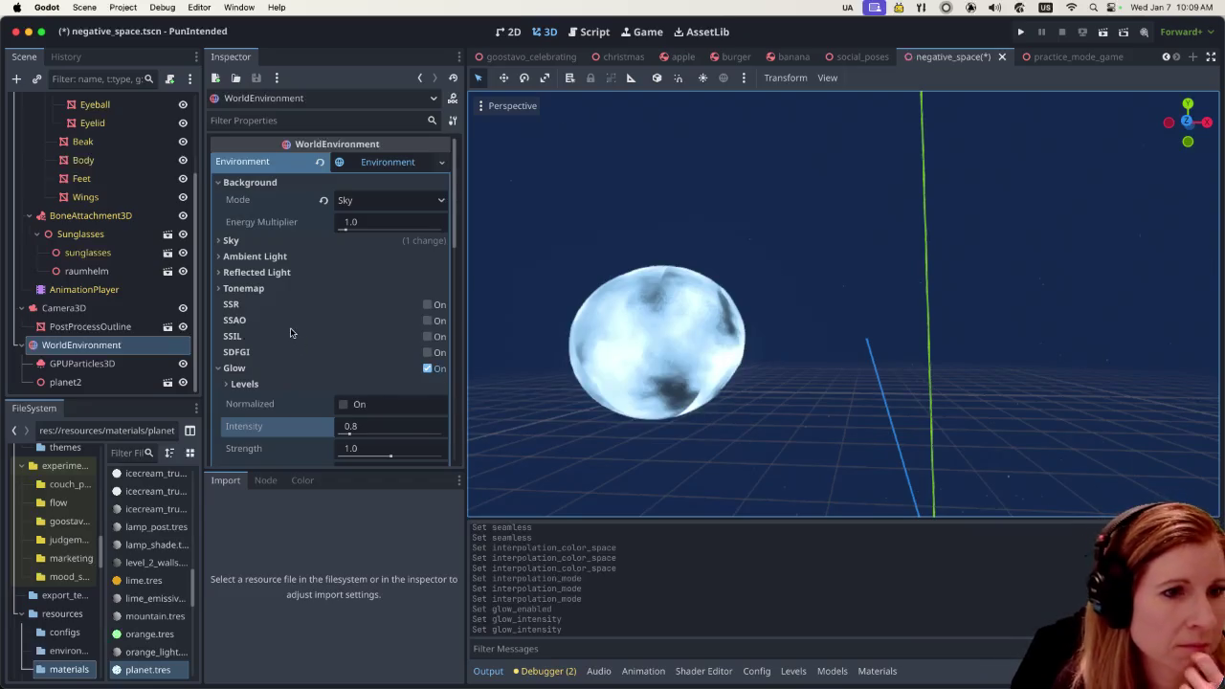
Select the planet2 sphere and load planet.tres into the Inspector
{"action": "left_click", "coordinate": [668, 361]}
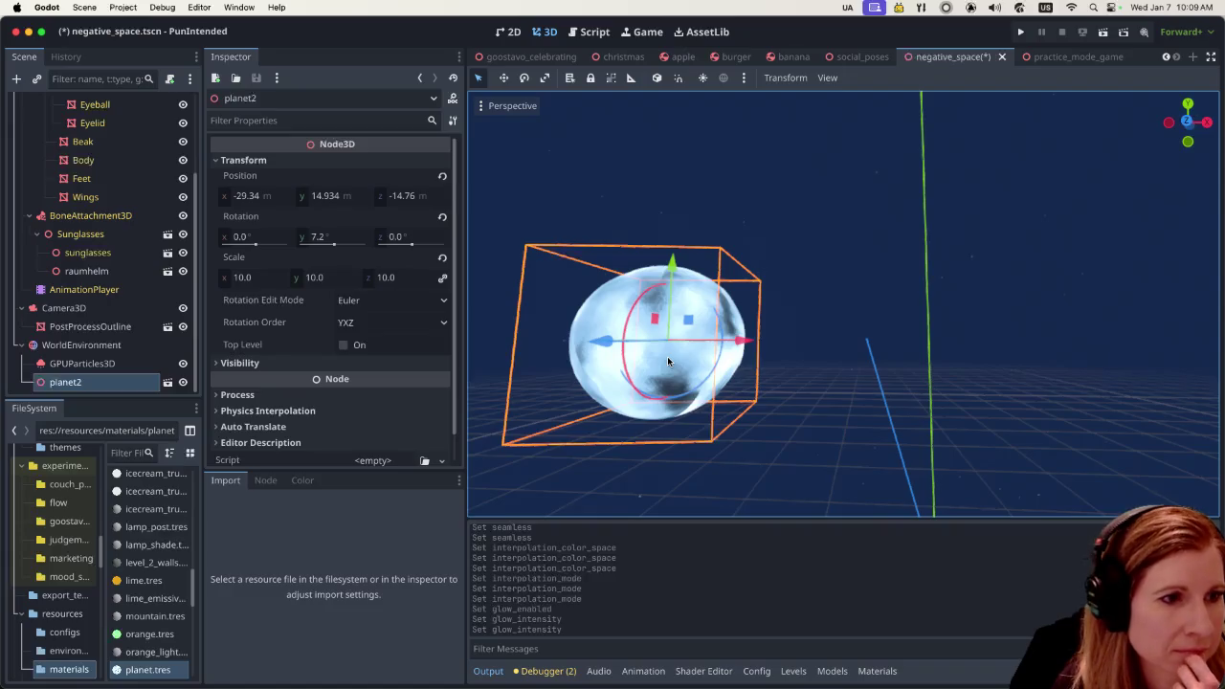
{"action": "left_click", "coordinate": [149, 670]}
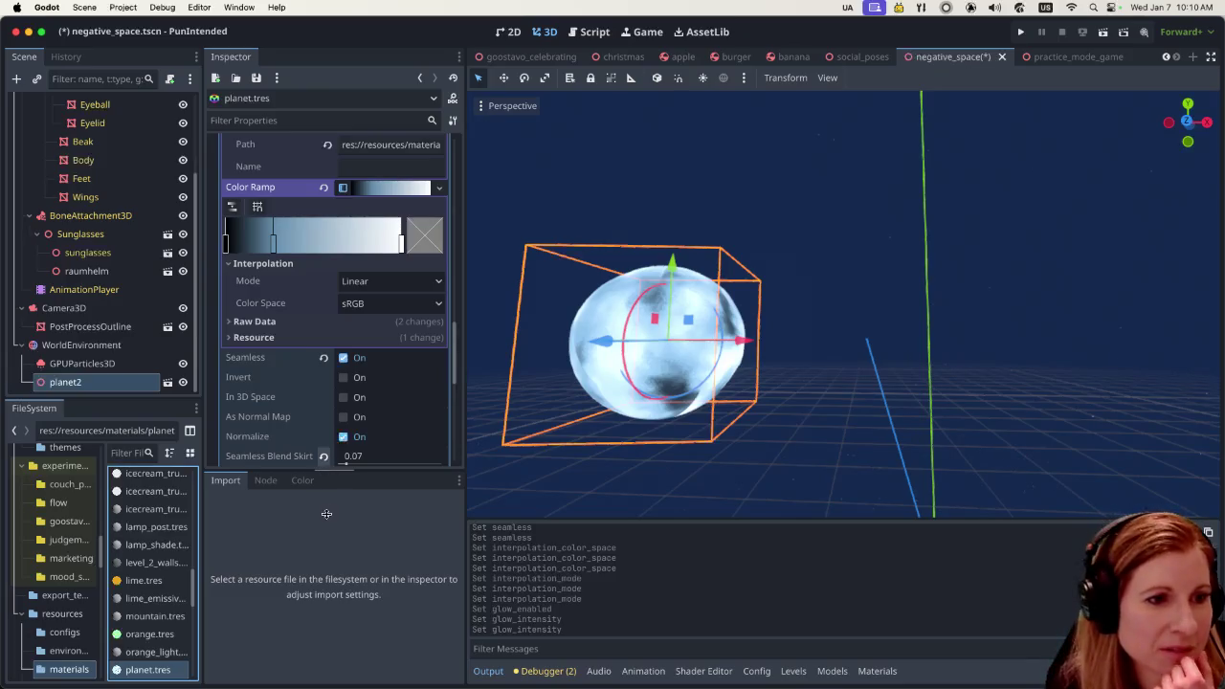
{"action": "scroll", "coordinate": [325, 455], "scroll_direction": "down", "scroll_amount": 2}
{"action": "scroll", "coordinate": [354, 402], "scroll_direction": "down", "scroll_amount": 2}
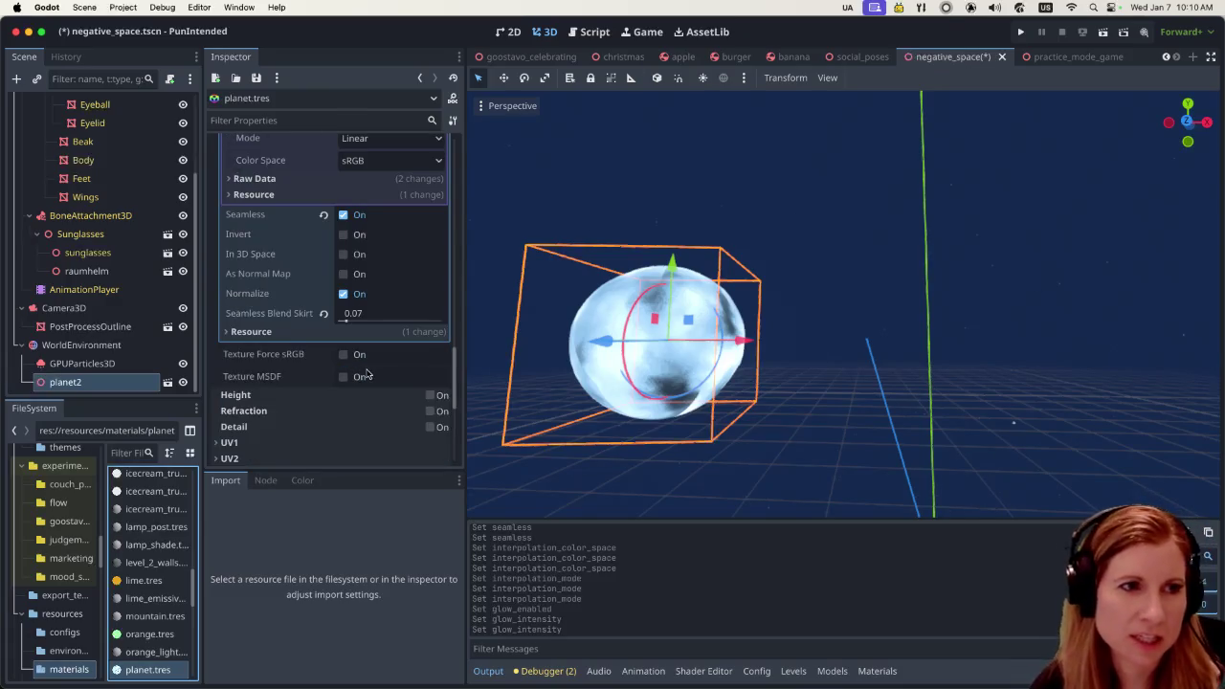
{"action": "scroll", "coordinate": [333, 334], "scroll_direction": "up", "scroll_amount": 4}
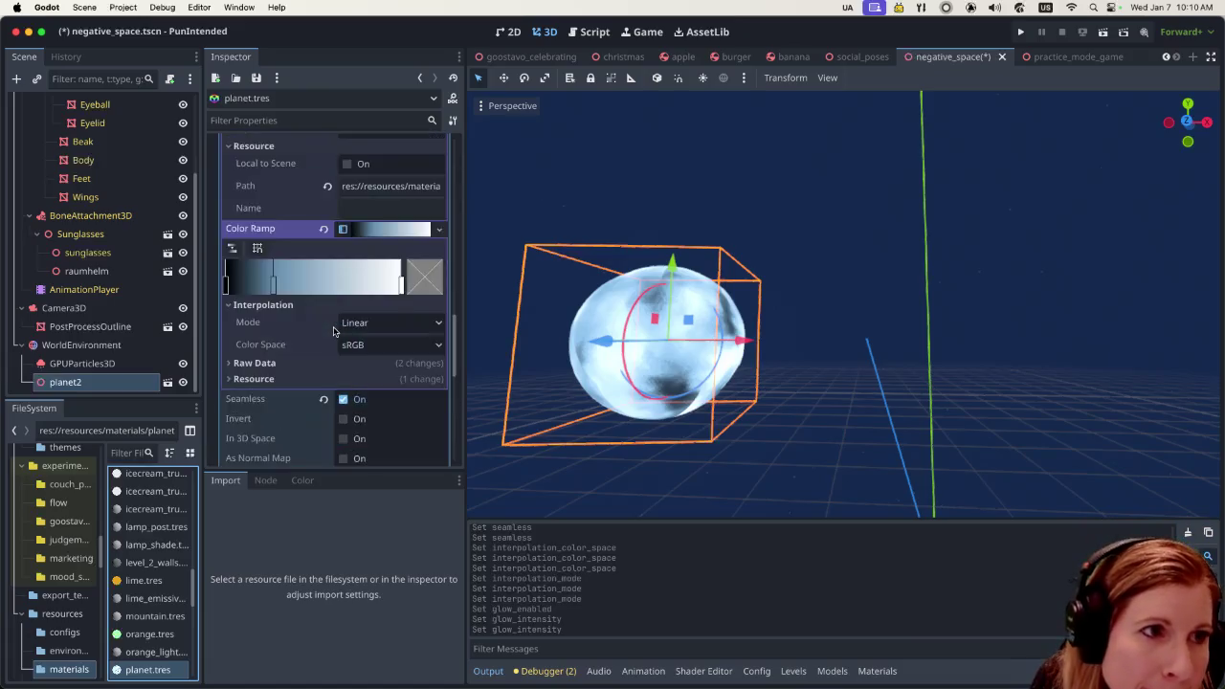
{"action": "scroll", "coordinate": [330, 334], "scroll_direction": "up", "scroll_amount": 3}
{"action": "scroll", "coordinate": [328, 333], "scroll_direction": "up", "scroll_amount": 1}
{"action": "scroll", "coordinate": [324, 333], "scroll_direction": "up", "scroll_amount": 2}
{"action": "scroll", "coordinate": [325, 333], "scroll_direction": "up", "scroll_amount": 3}
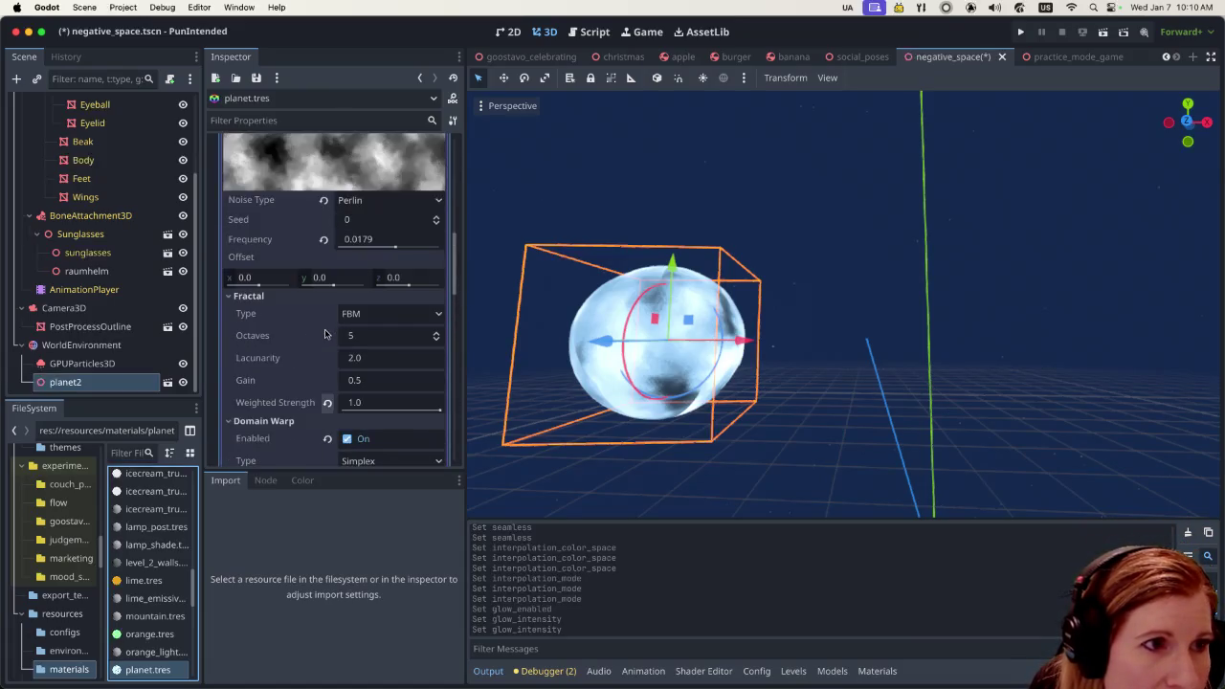
{"action": "scroll", "coordinate": [325, 333], "scroll_direction": "up", "scroll_amount": 1}
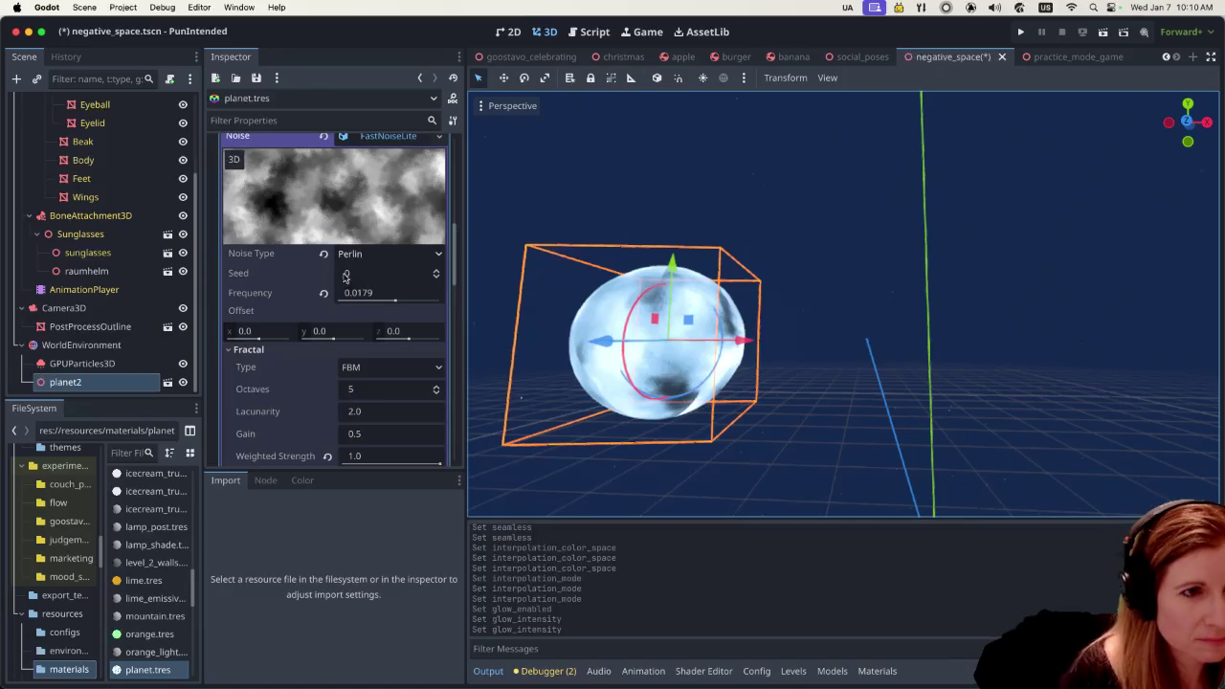
{"action": "scroll", "coordinate": [395, 328], "scroll_direction": "up", "scroll_amount": 5}
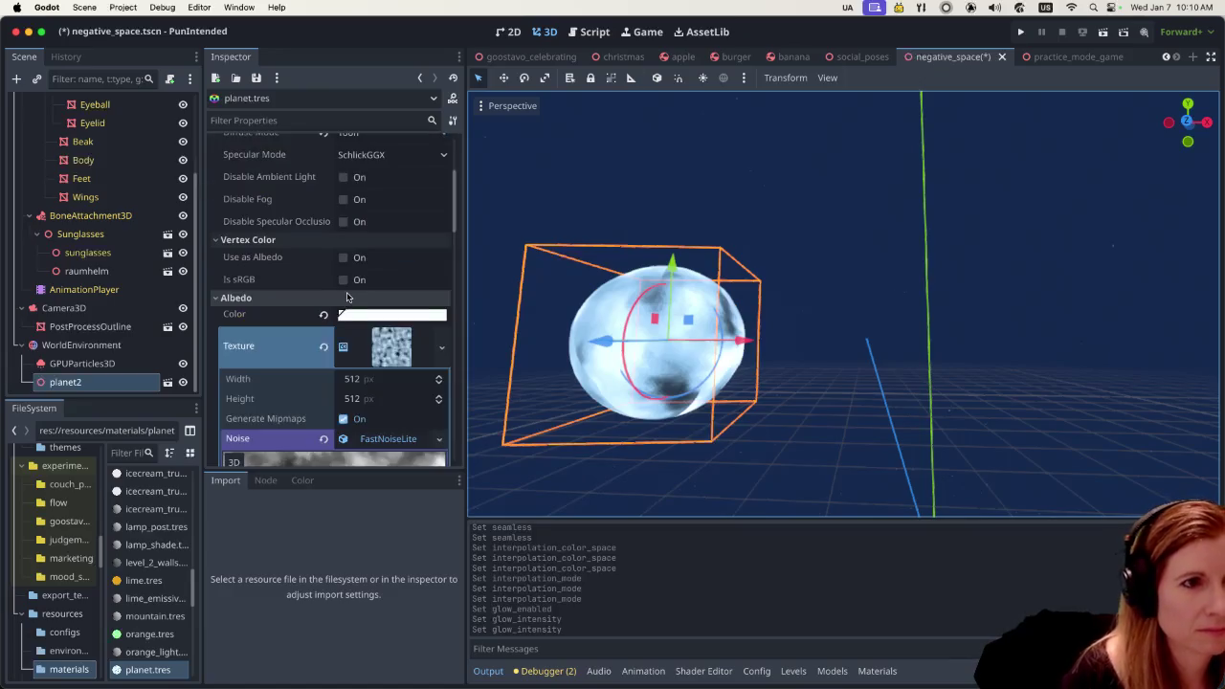
{"action": "left_click", "coordinate": [441, 350]}
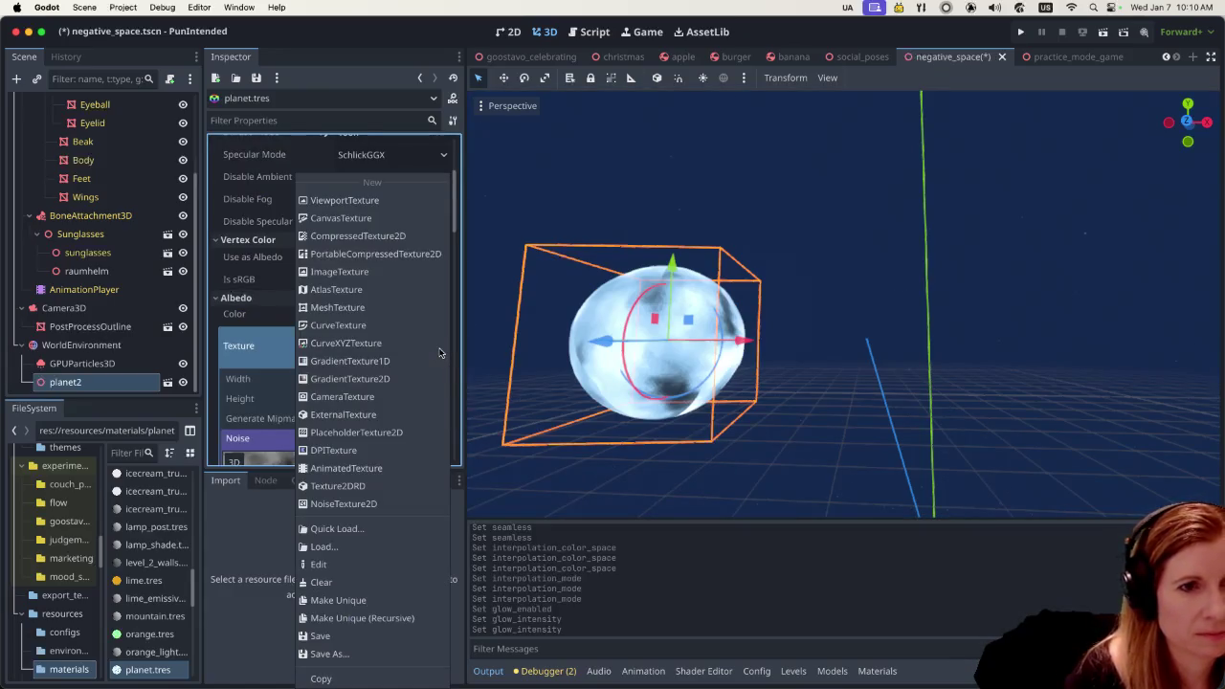
{"action": "mouse_move", "coordinate": [238, 346]}
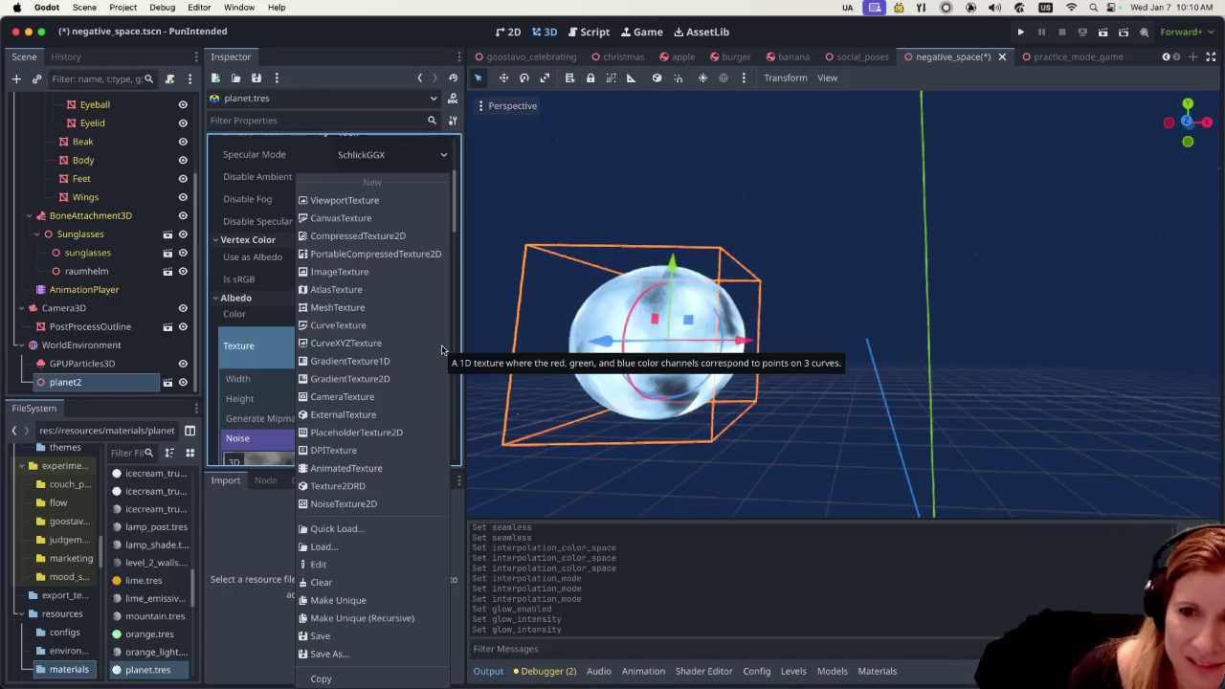
{"action": "left_click", "coordinate": [261, 353]}
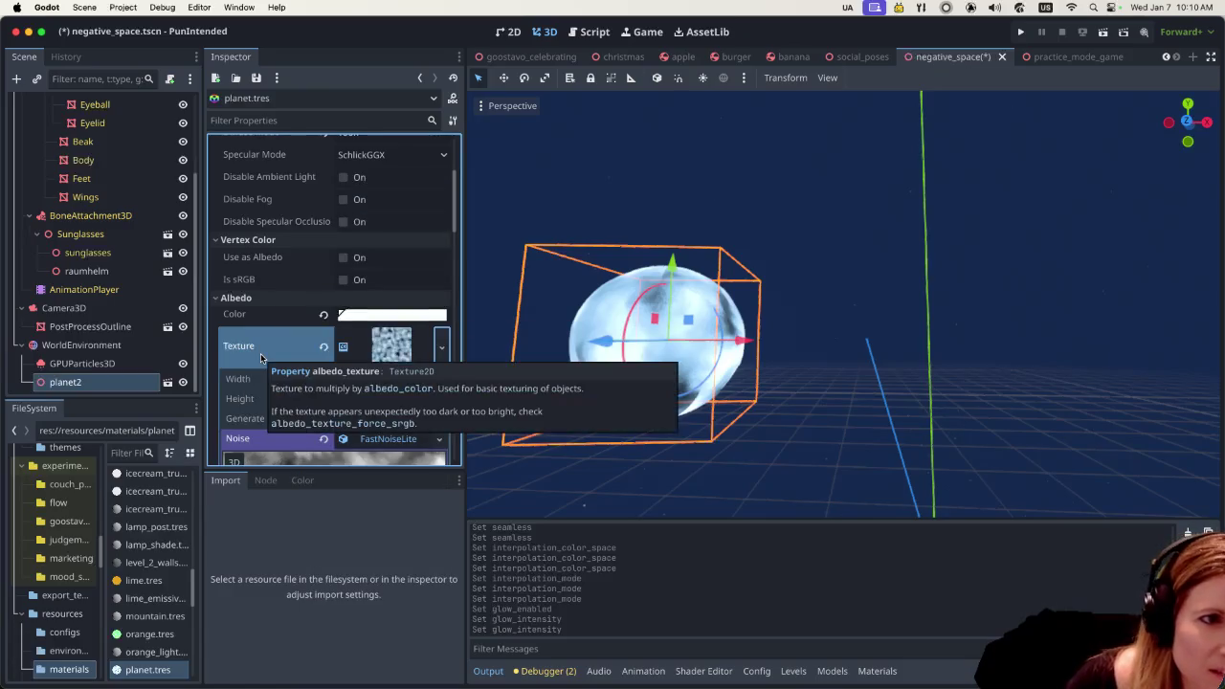
{"action": "scroll", "coordinate": [368, 429], "scroll_direction": "down", "scroll_amount": 5}
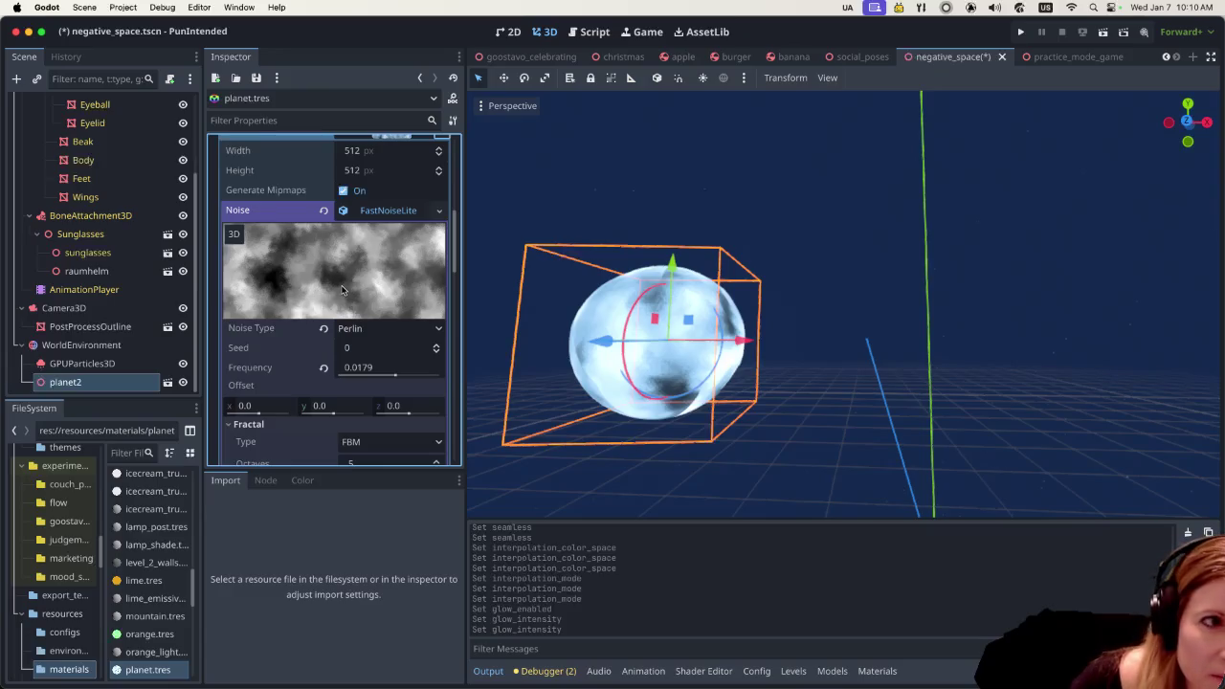
{"action": "scroll", "coordinate": [341, 285], "scroll_direction": "up", "scroll_amount": 2}
{"action": "scroll", "coordinate": [341, 285], "scroll_direction": "up", "scroll_amount": 1}
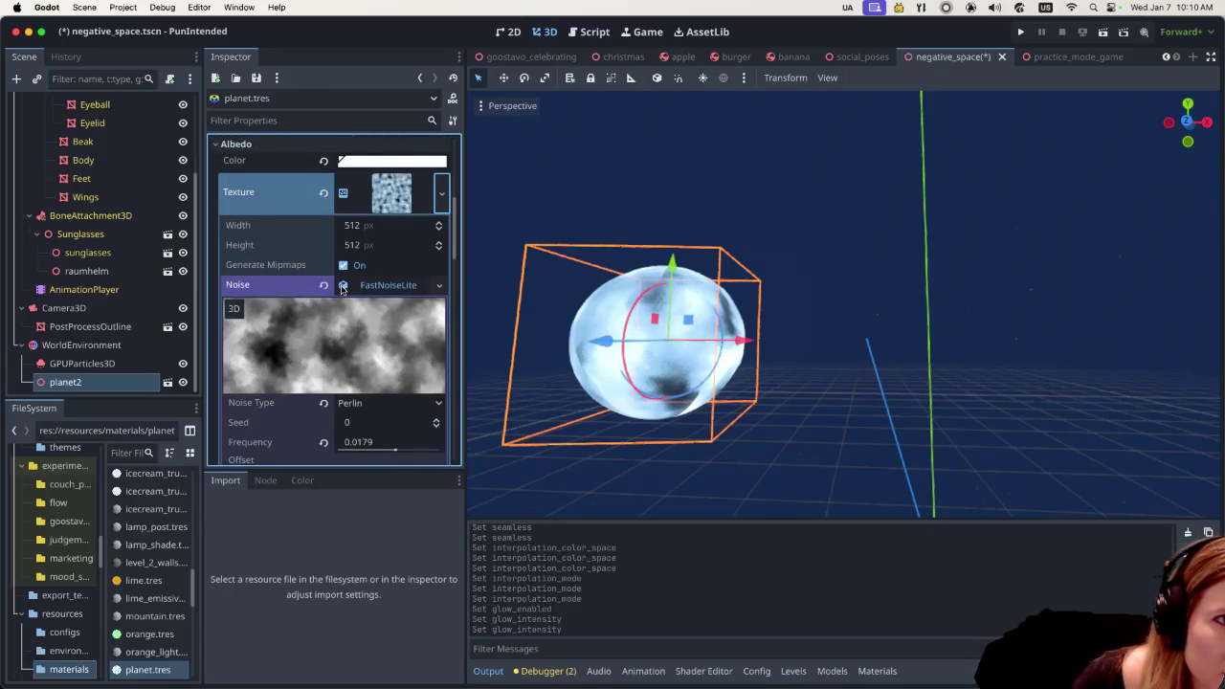
{"action": "scroll", "coordinate": [341, 285], "scroll_direction": "up", "scroll_amount": 2}
{"action": "scroll", "coordinate": [340, 285], "scroll_direction": "up", "scroll_amount": 3}
{"action": "scroll", "coordinate": [341, 286], "scroll_direction": "up", "scroll_amount": 3}
{"action": "scroll", "coordinate": [341, 287], "scroll_direction": "up", "scroll_amount": 1}
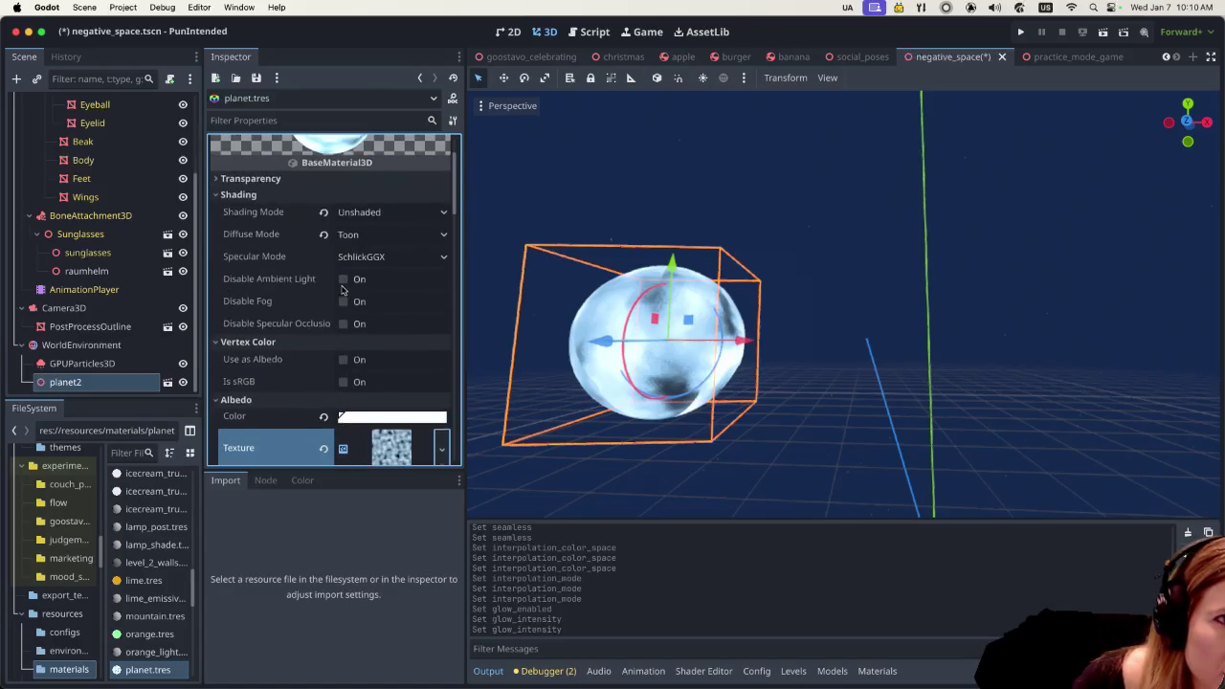
{"action": "scroll", "coordinate": [342, 289], "scroll_direction": "up", "scroll_amount": 1}
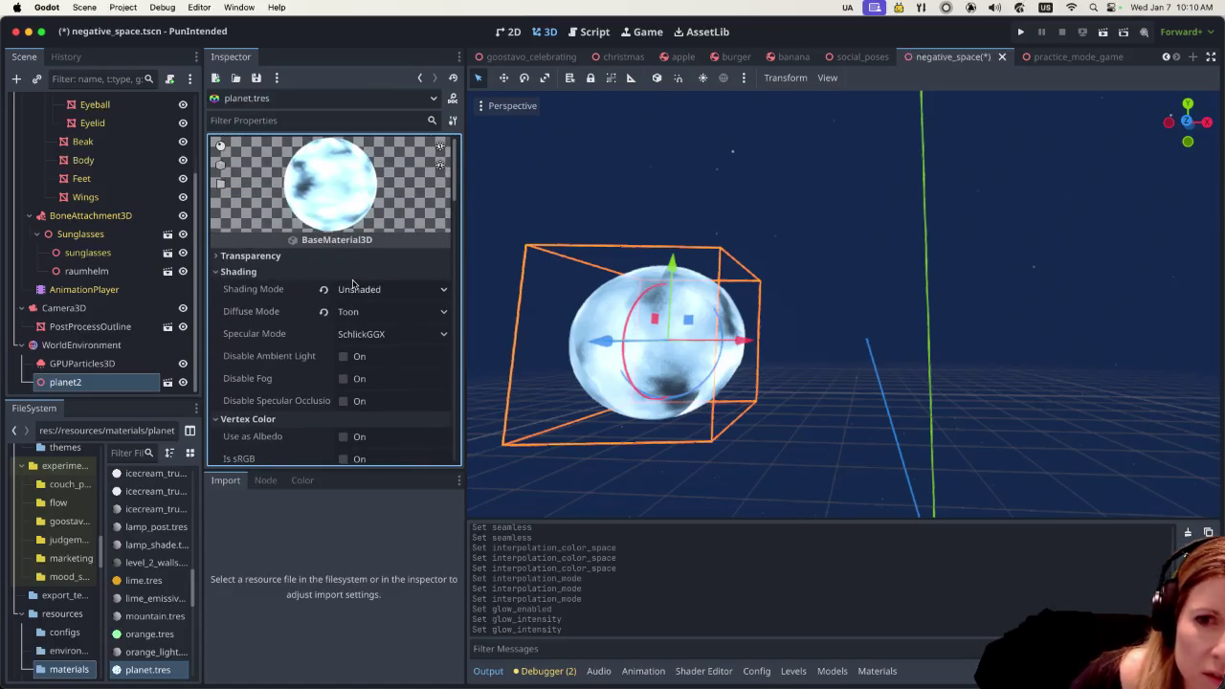
{"action": "scroll", "coordinate": [350, 289], "scroll_direction": "down", "scroll_amount": 2}
{"action": "scroll", "coordinate": [348, 291], "scroll_direction": "down", "scroll_amount": 2}
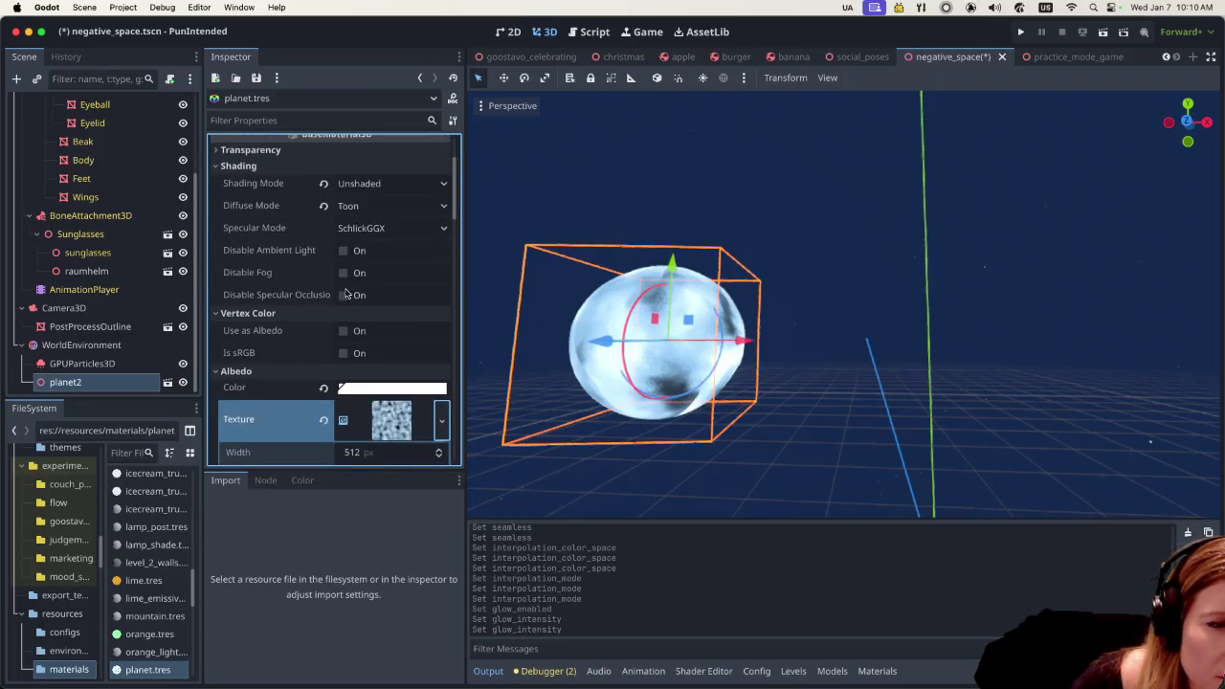
{"action": "scroll", "coordinate": [346, 294], "scroll_direction": "down", "scroll_amount": 2}
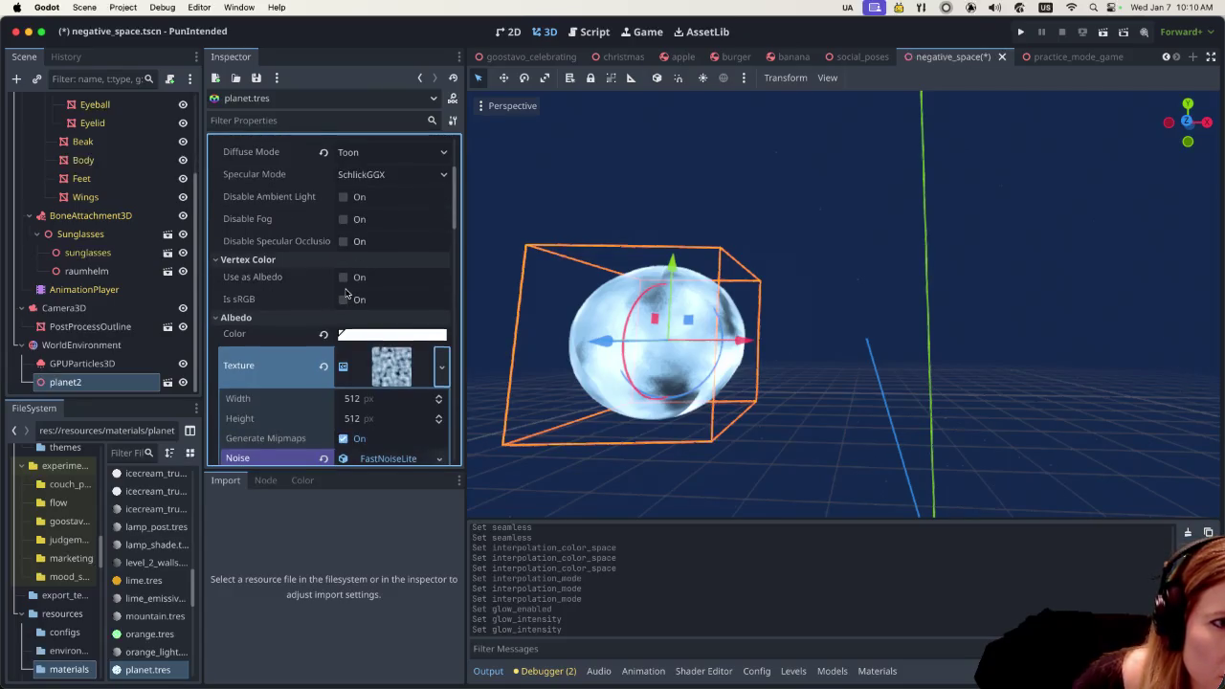
{"action": "scroll", "coordinate": [345, 293], "scroll_direction": "down", "scroll_amount": 1}
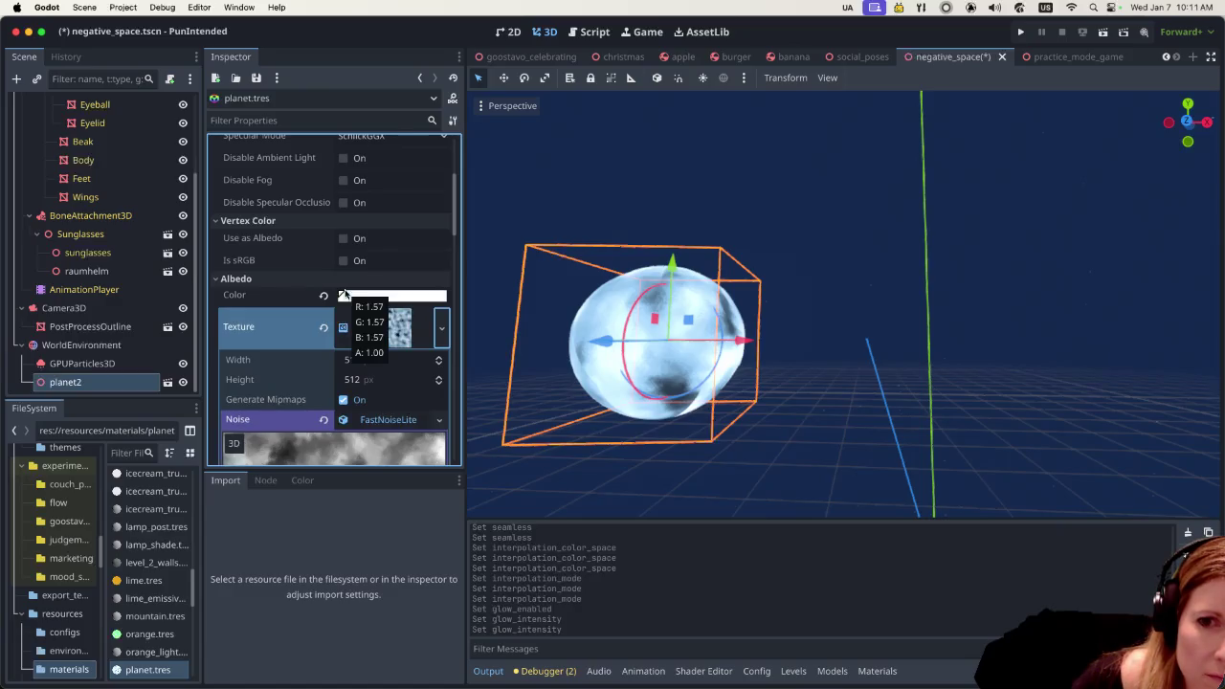
{"action": "scroll", "coordinate": [345, 293], "scroll_direction": "down", "scroll_amount": 1}
{"action": "scroll", "coordinate": [344, 293], "scroll_direction": "down", "scroll_amount": 1}
{"action": "scroll", "coordinate": [345, 293], "scroll_direction": "down", "scroll_amount": 1}
{"action": "scroll", "coordinate": [344, 293], "scroll_direction": "down", "scroll_amount": 2}
{"action": "scroll", "coordinate": [345, 293], "scroll_direction": "down", "scroll_amount": 1}
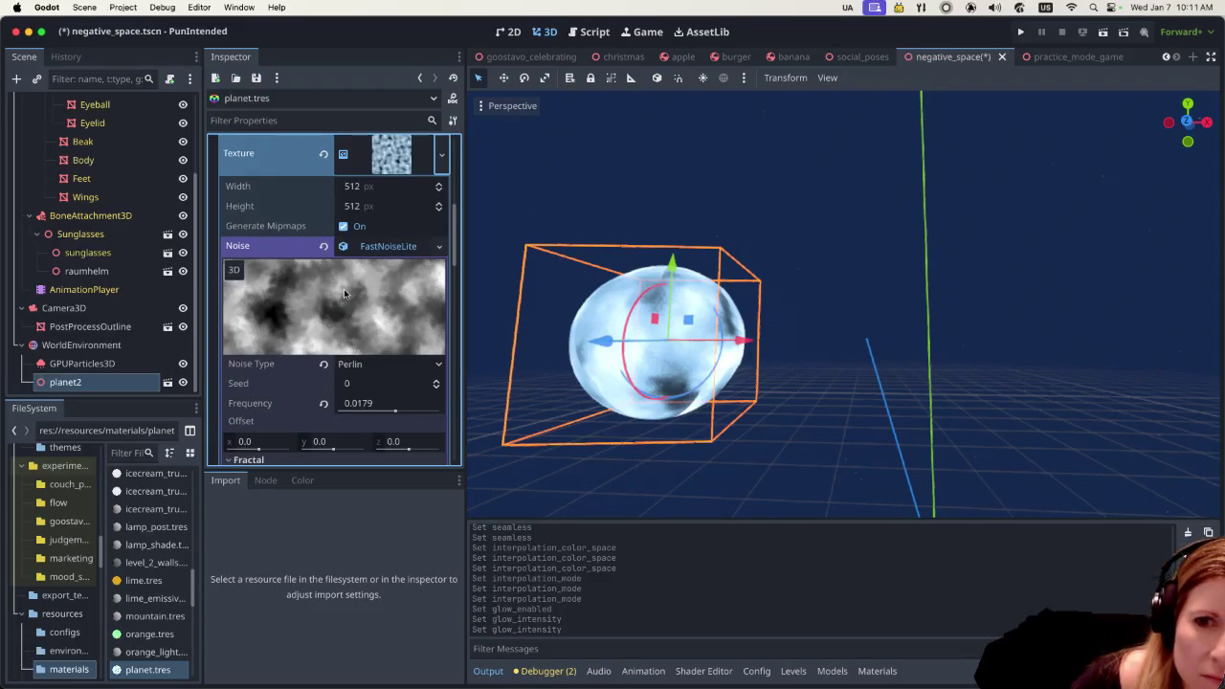
{"action": "scroll", "coordinate": [343, 292], "scroll_direction": "down", "scroll_amount": 1}
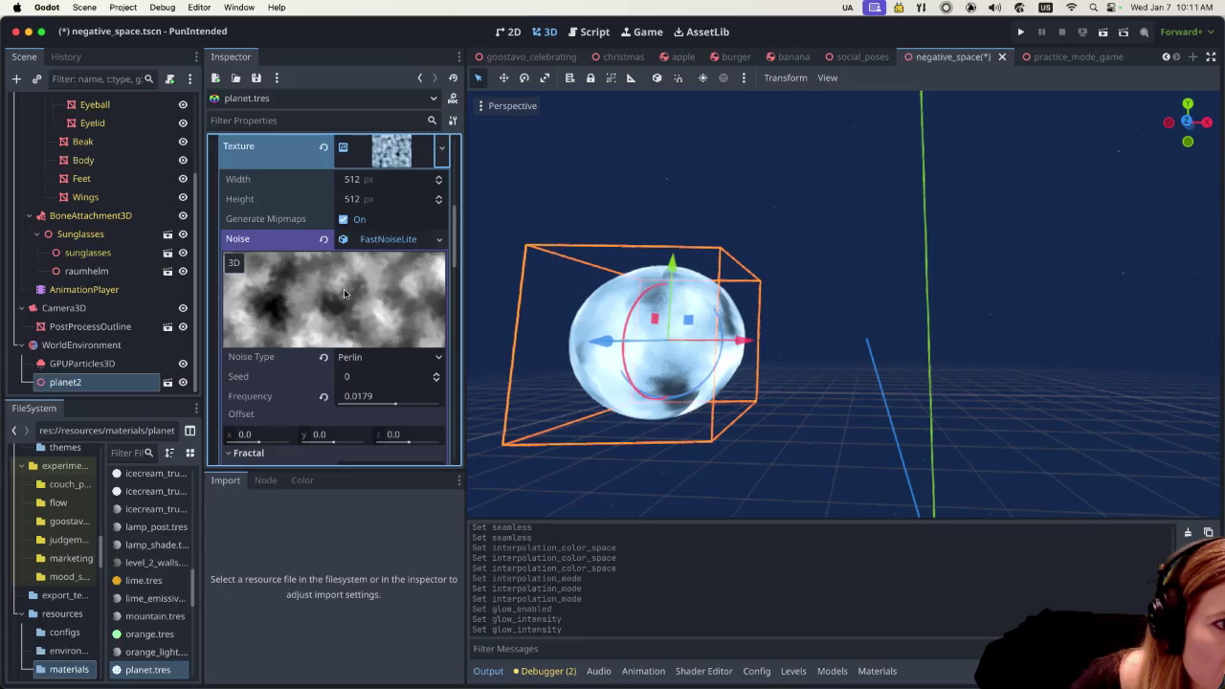
{"action": "scroll", "coordinate": [344, 294], "scroll_direction": "down", "scroll_amount": 2}
{"action": "scroll", "coordinate": [345, 294], "scroll_direction": "down", "scroll_amount": 8}
{"action": "scroll", "coordinate": [344, 294], "scroll_direction": "down", "scroll_amount": 5}
{"action": "scroll", "coordinate": [346, 294], "scroll_direction": "up", "scroll_amount": 3}
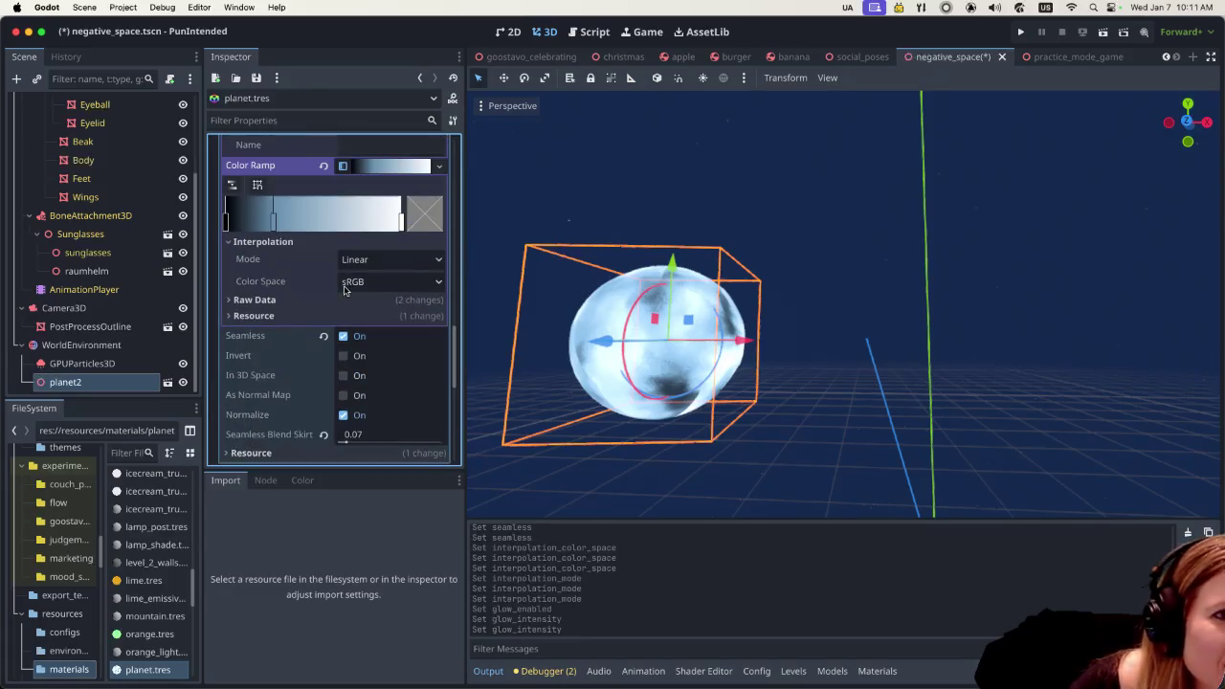
{"action": "scroll", "coordinate": [346, 294], "scroll_direction": "up", "scroll_amount": 2}
{"action": "scroll", "coordinate": [392, 323], "scroll_direction": "up", "scroll_amount": 3}
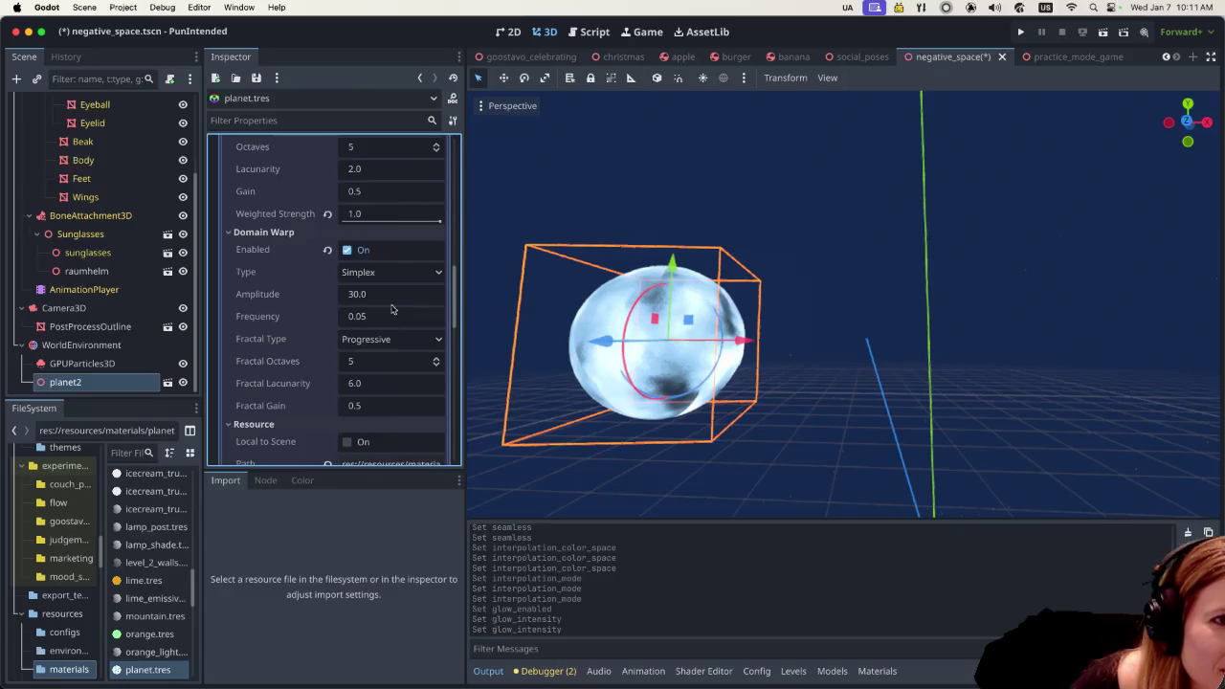
{"action": "scroll", "coordinate": [390, 308], "scroll_direction": "up", "scroll_amount": 3}
{"action": "scroll", "coordinate": [382, 259], "scroll_direction": "down", "scroll_amount": 5}
{"action": "scroll", "coordinate": [388, 273], "scroll_direction": "down", "scroll_amount": 4}
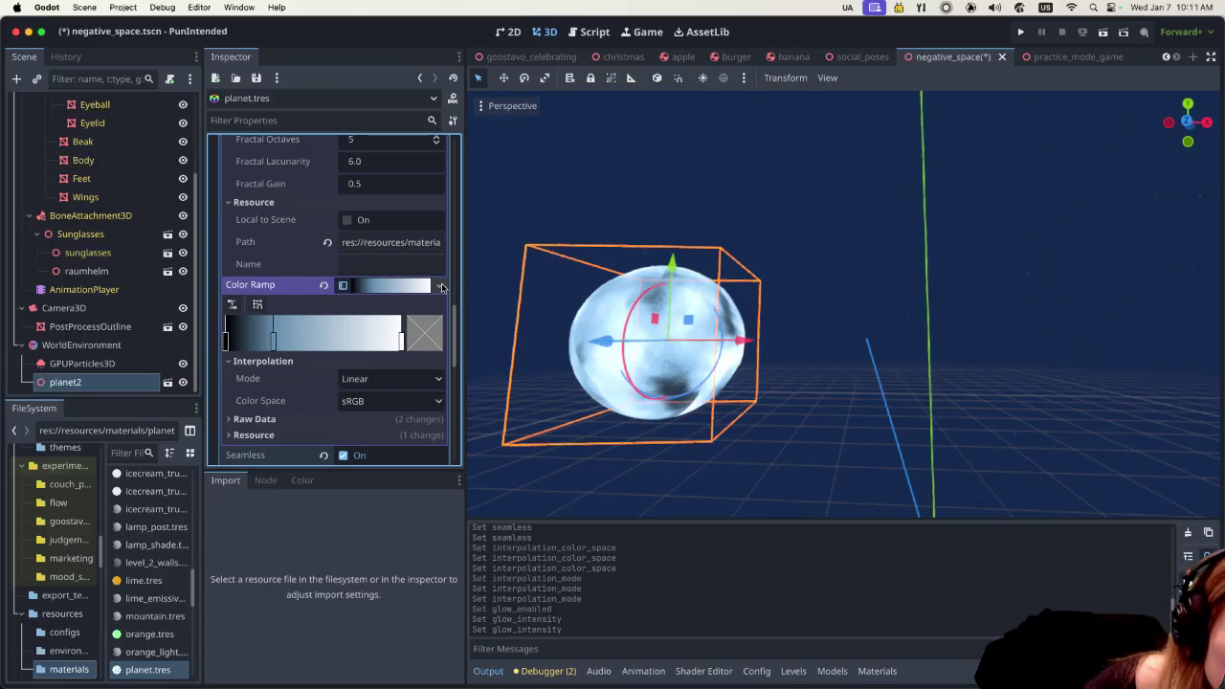
{"action": "left_click", "coordinate": [440, 286]}
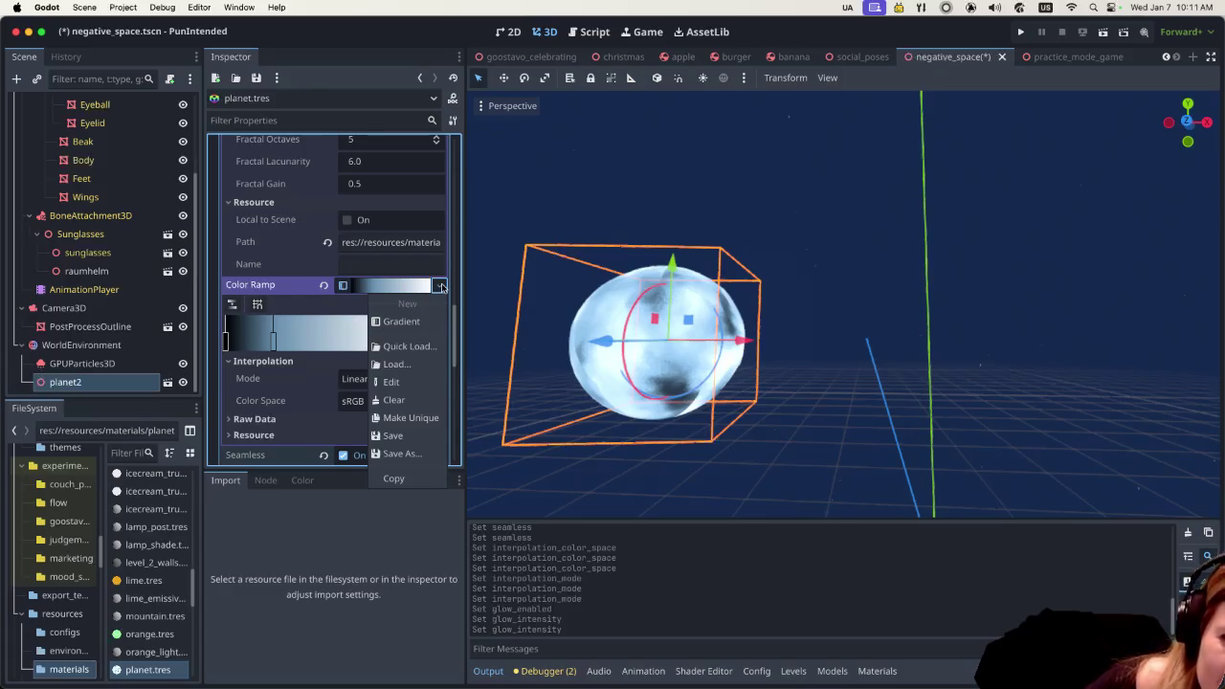
{"action": "left_click", "coordinate": [439, 286]}
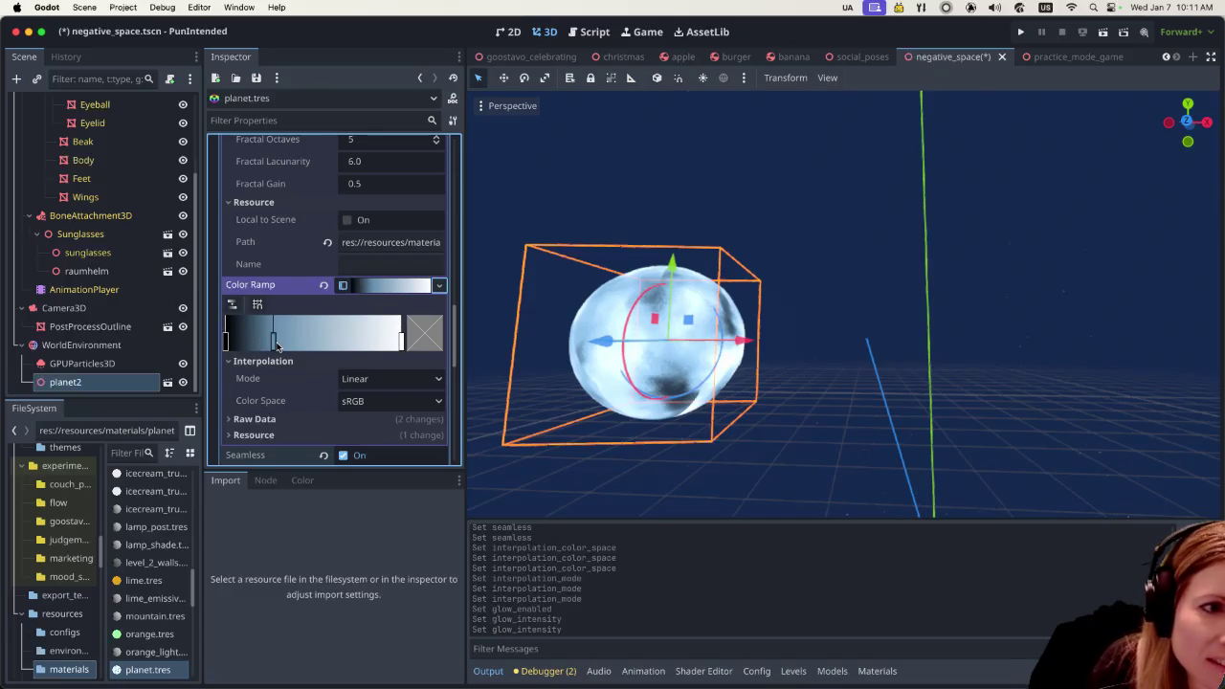
{"action": "scroll", "coordinate": [276, 349], "scroll_direction": "down", "scroll_amount": 1}
{"action": "scroll", "coordinate": [277, 353], "scroll_direction": "down", "scroll_amount": 1}
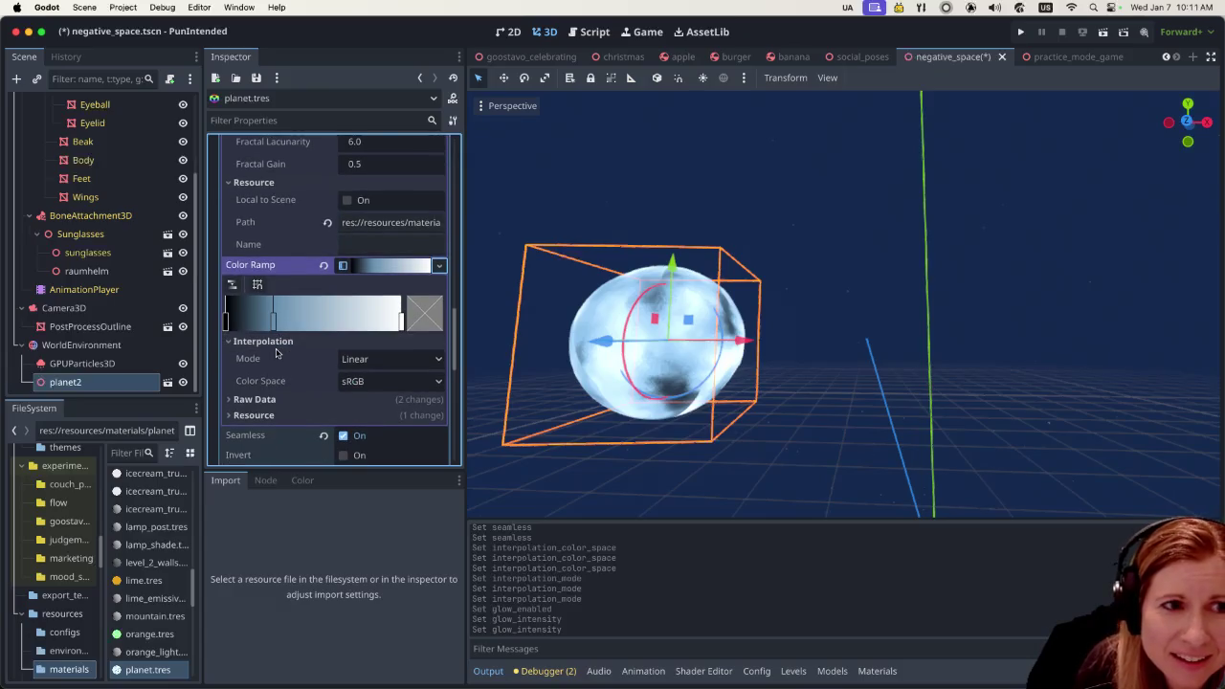
{"action": "scroll", "coordinate": [279, 358], "scroll_direction": "down", "scroll_amount": 1}
{"action": "scroll", "coordinate": [280, 367], "scroll_direction": "down", "scroll_amount": 1}
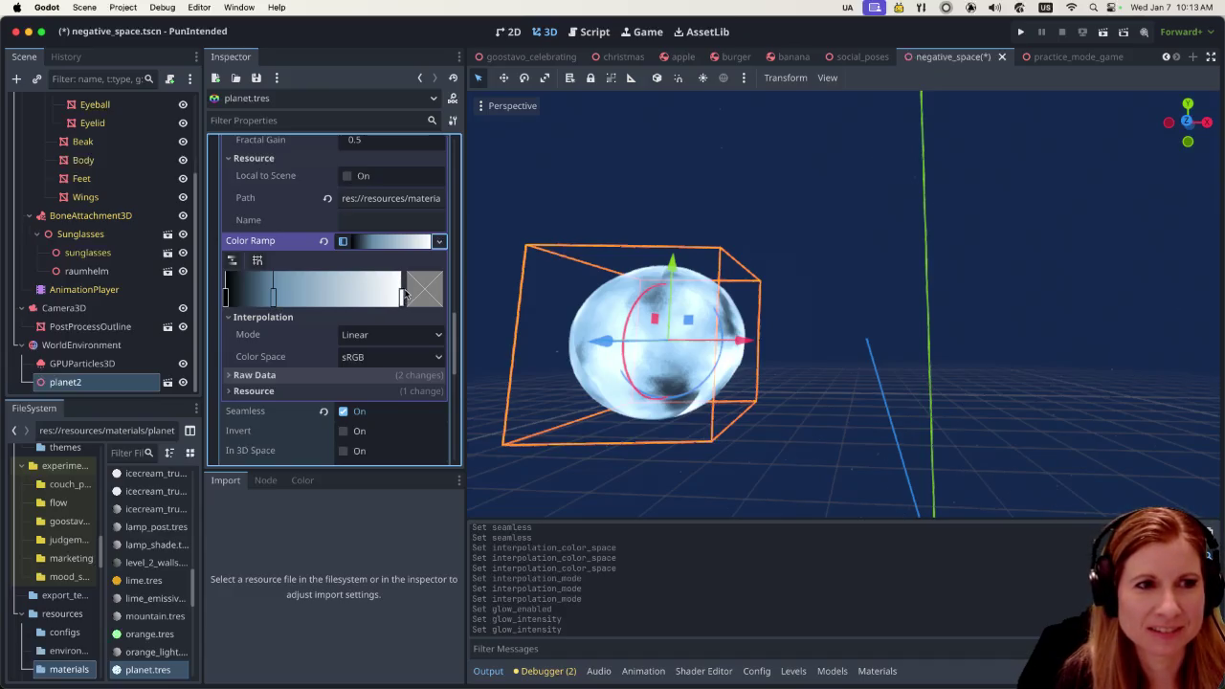
Add an extra stop to the colour ramp and slide it around to test placement
{"action": "left_click", "coordinate": [329, 297]}
{"action": "left_click_drag", "start_coordinate": [327, 298], "coordinate": [319, 297]}
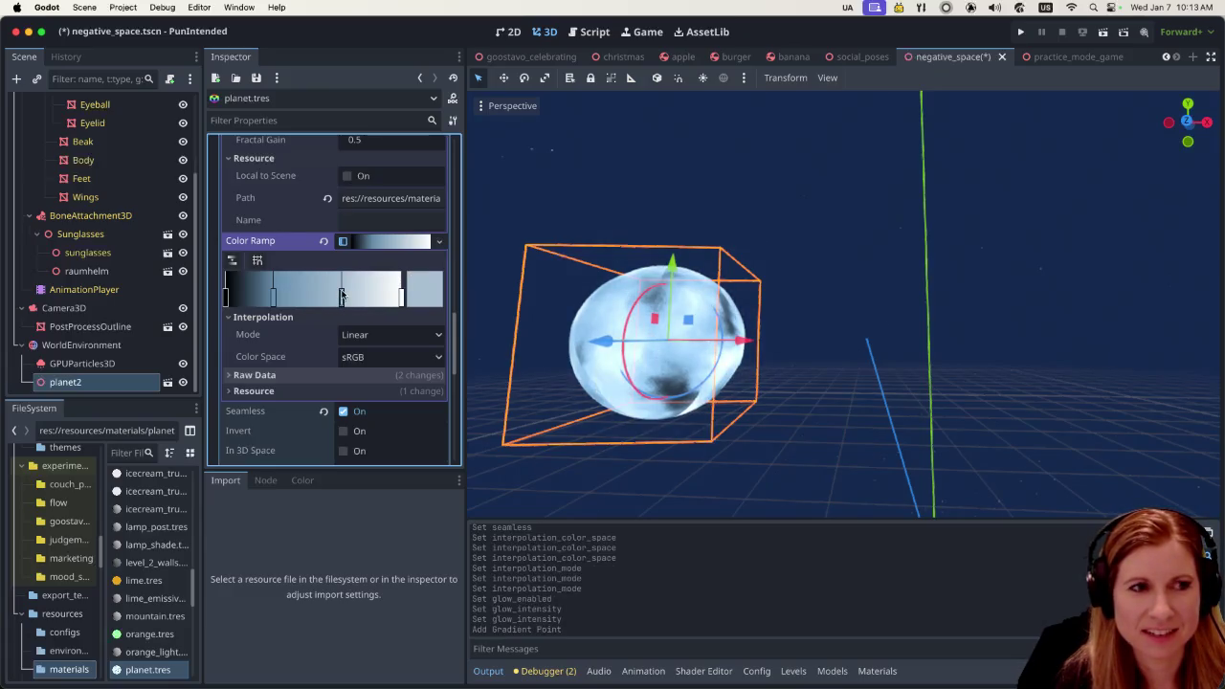
{"action": "mouse_move", "coordinate": [333, 294]}
{"action": "left_mouse_down"}
{"action": "mouse_move", "coordinate": [301, 295]}
{"action": "mouse_move", "coordinate": [348, 296]}
{"action": "left_mouse_up"}
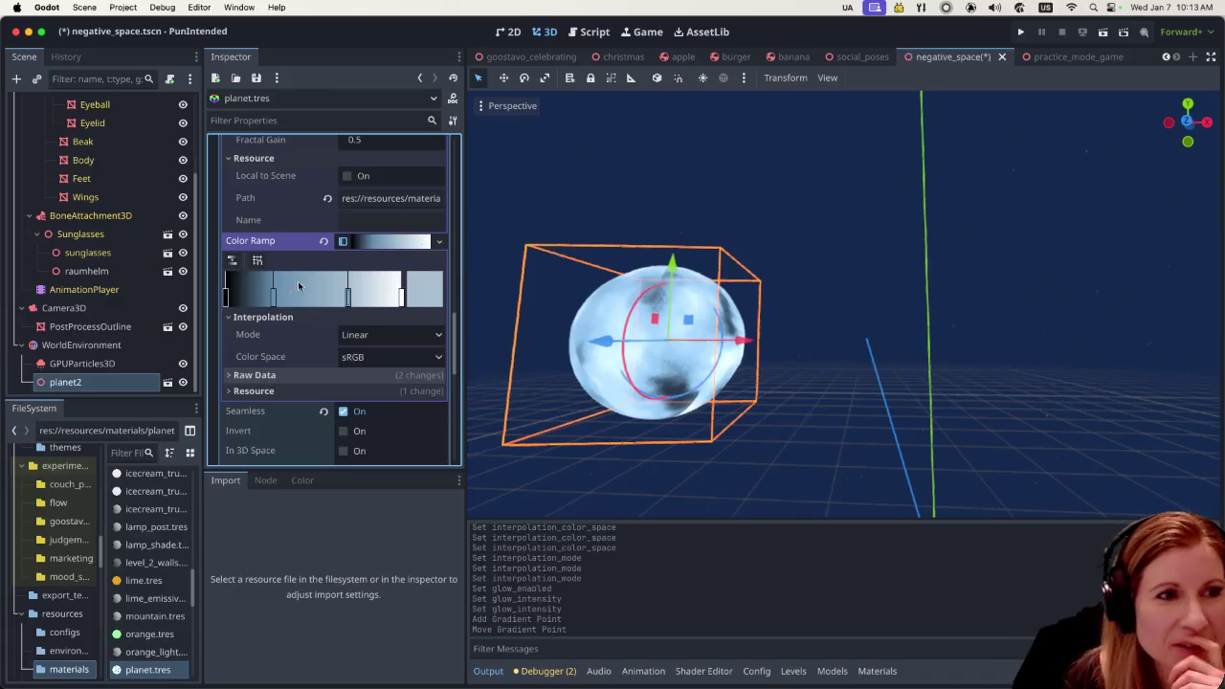
Delete the extra stop and open the colour editor for the white end stop
{"action": "left_click", "coordinate": [226, 300]}
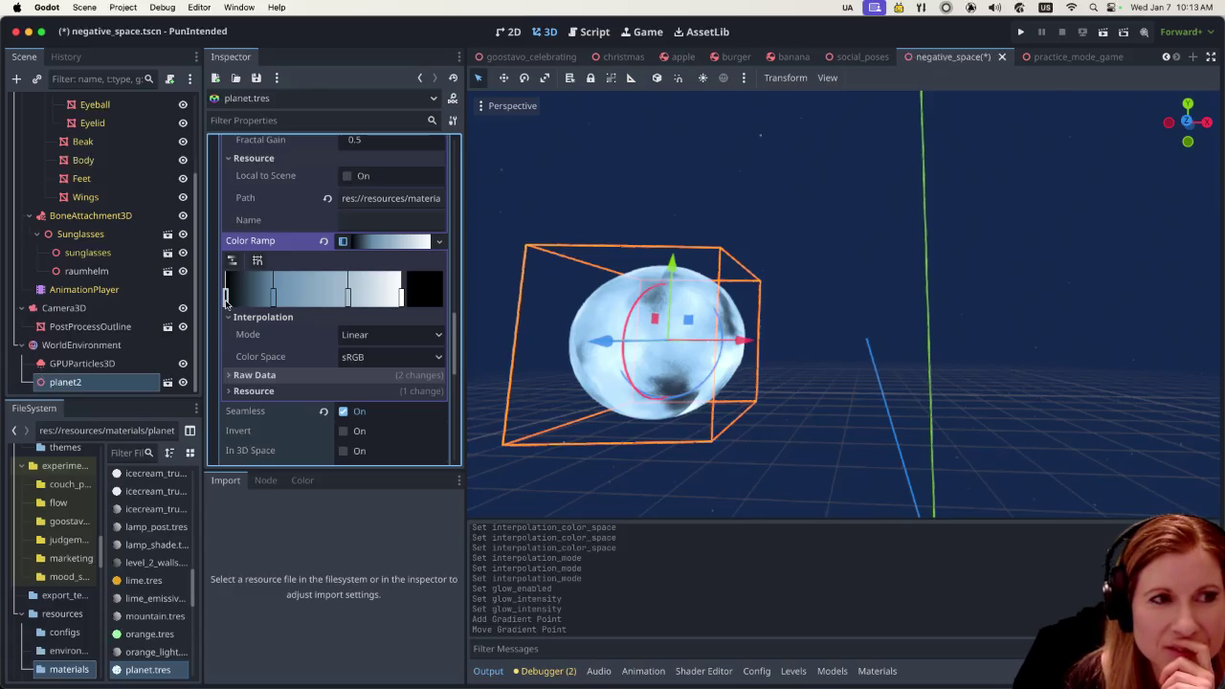
{"action": "right_click", "coordinate": [349, 296]}
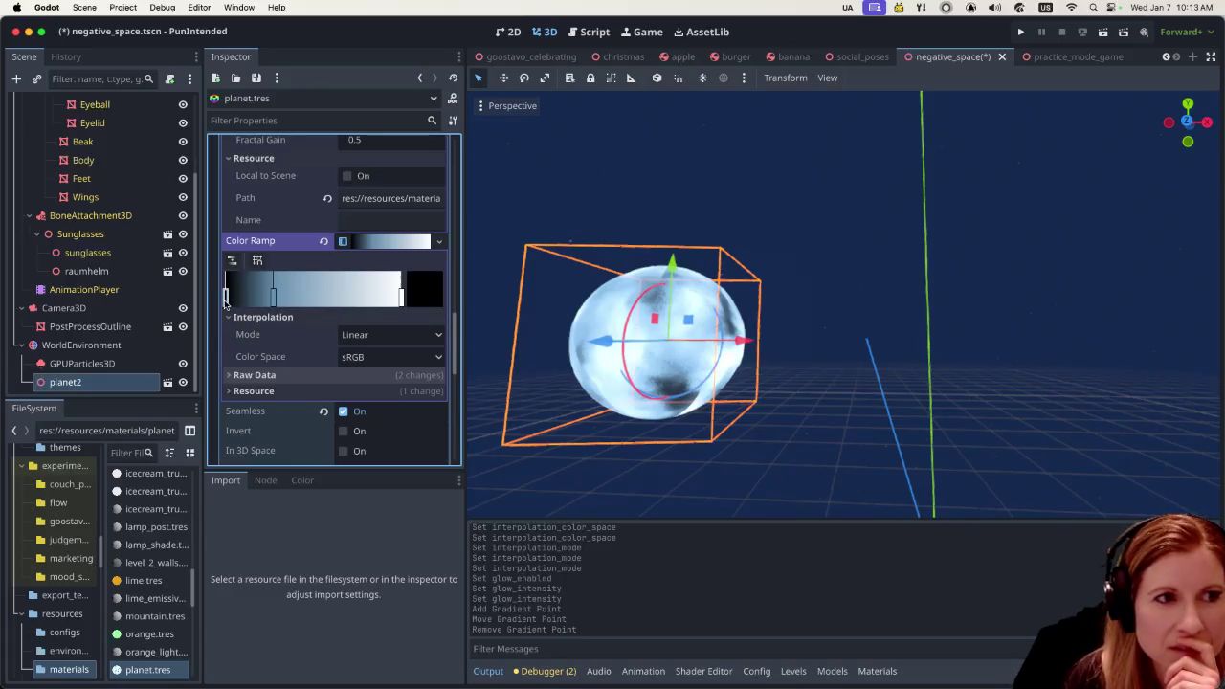
{"action": "left_click", "coordinate": [401, 298]}
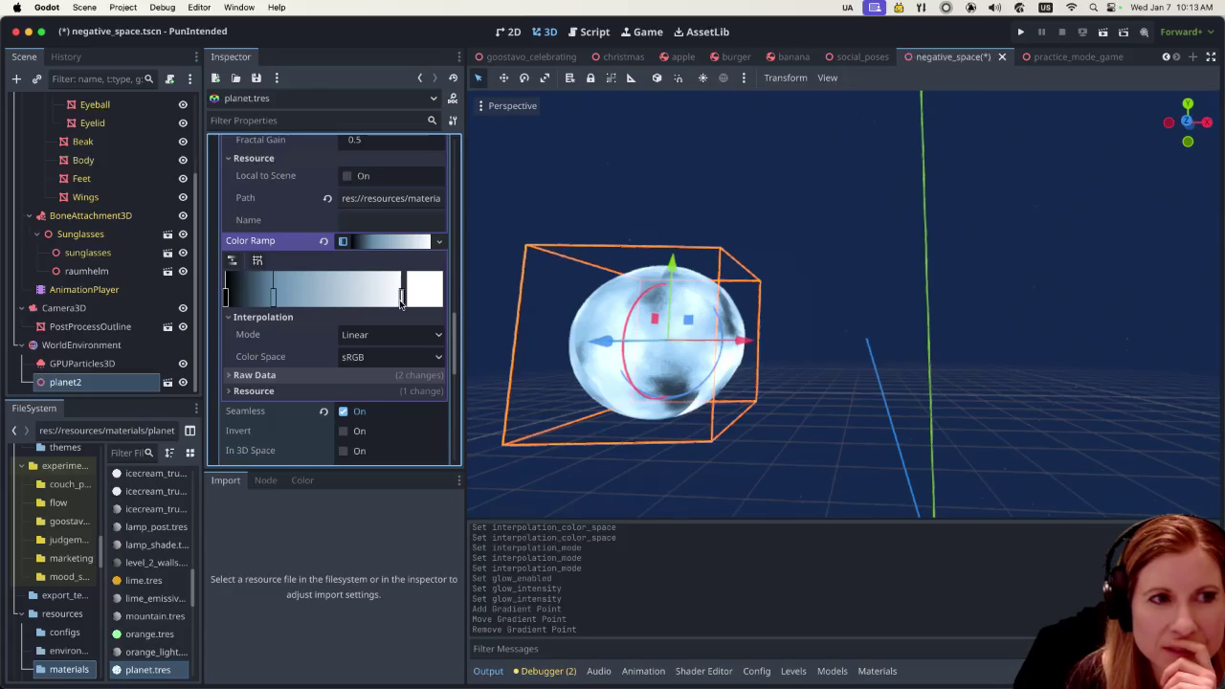
{"action": "left_click", "coordinate": [431, 295]}
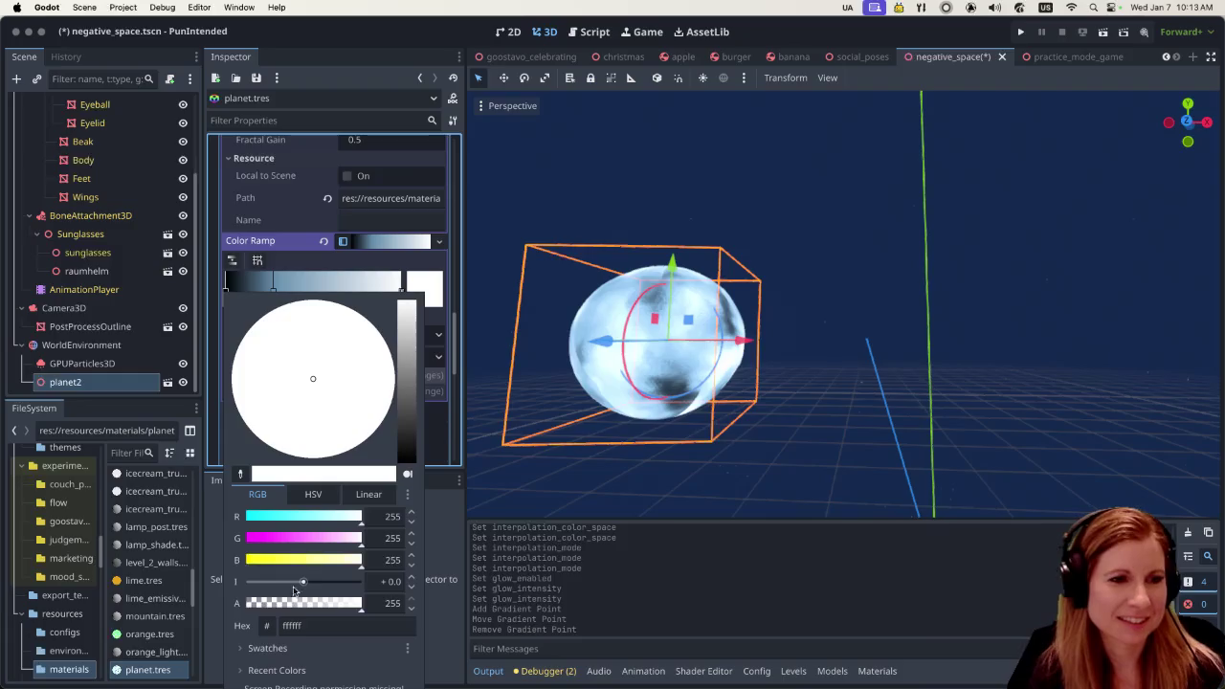
Make the ramp's white stop overbright at intensity about 1.64, then close the picker
{"action": "mouse_move", "coordinate": [302, 582]}
{"action": "left_mouse_down"}
{"action": "mouse_move", "coordinate": [349, 582]}
{"action": "mouse_move", "coordinate": [312, 579]}
{"action": "left_mouse_up"}
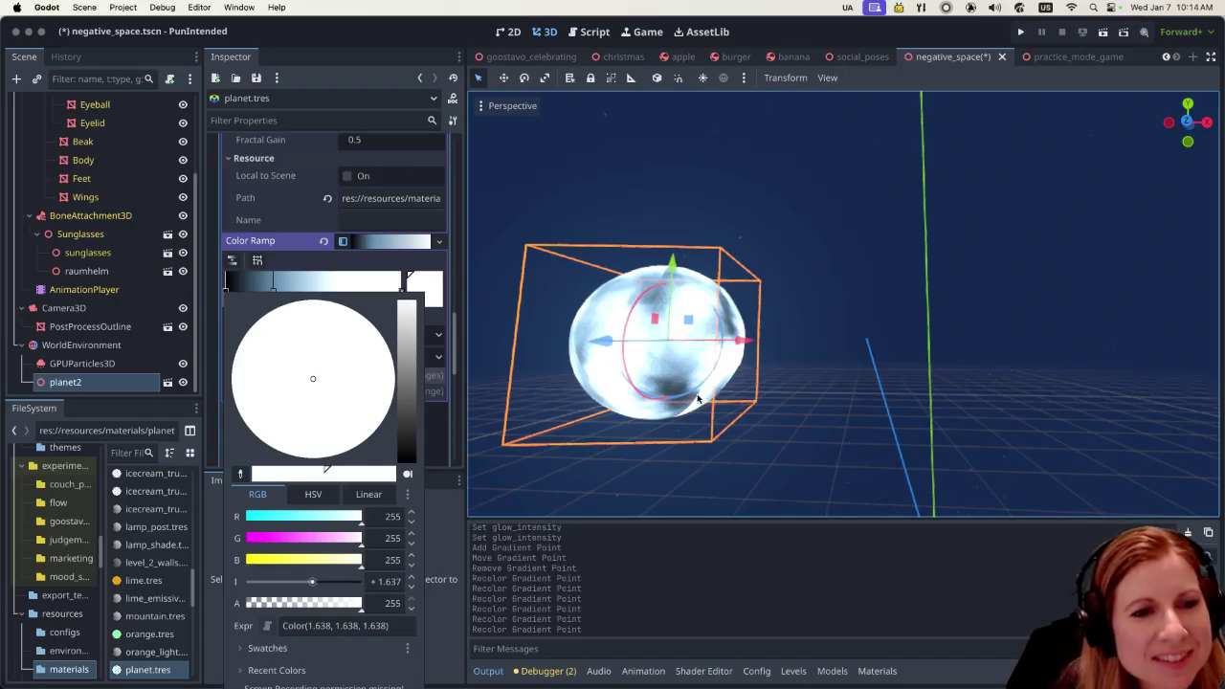
{"action": "left_click", "coordinate": [314, 266]}
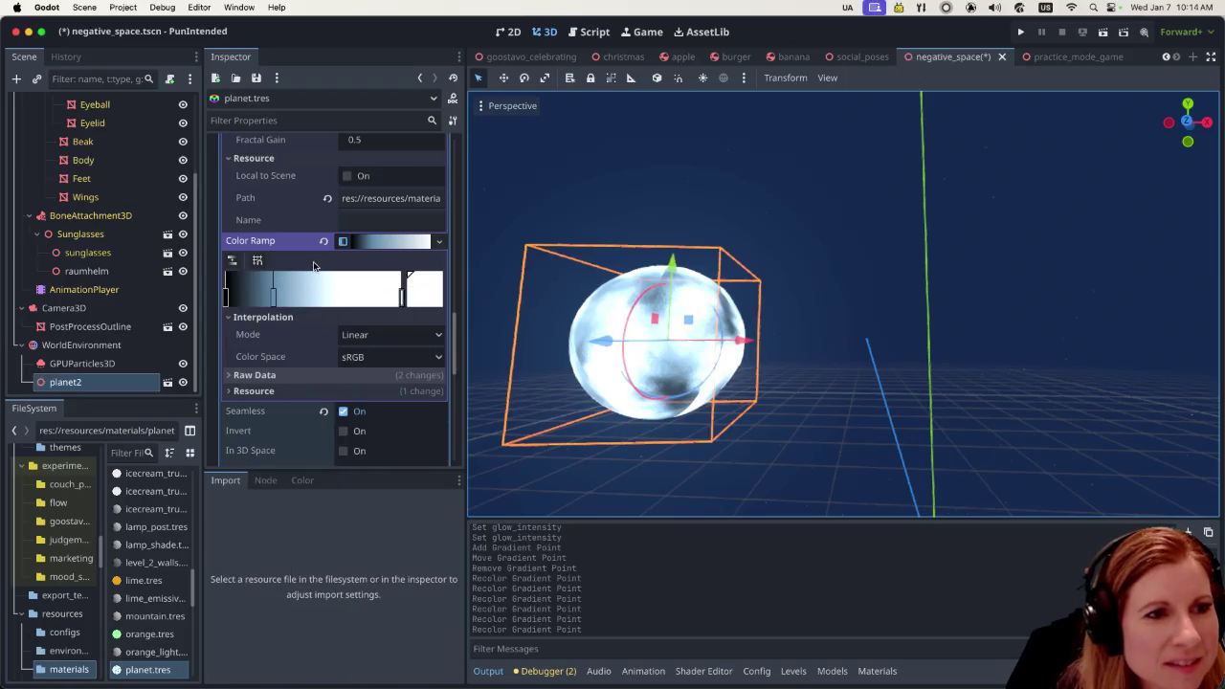
Keep the ramp colour space at sRGB, move the dark point right, and run the scene
{"action": "left_click", "coordinate": [399, 358]}
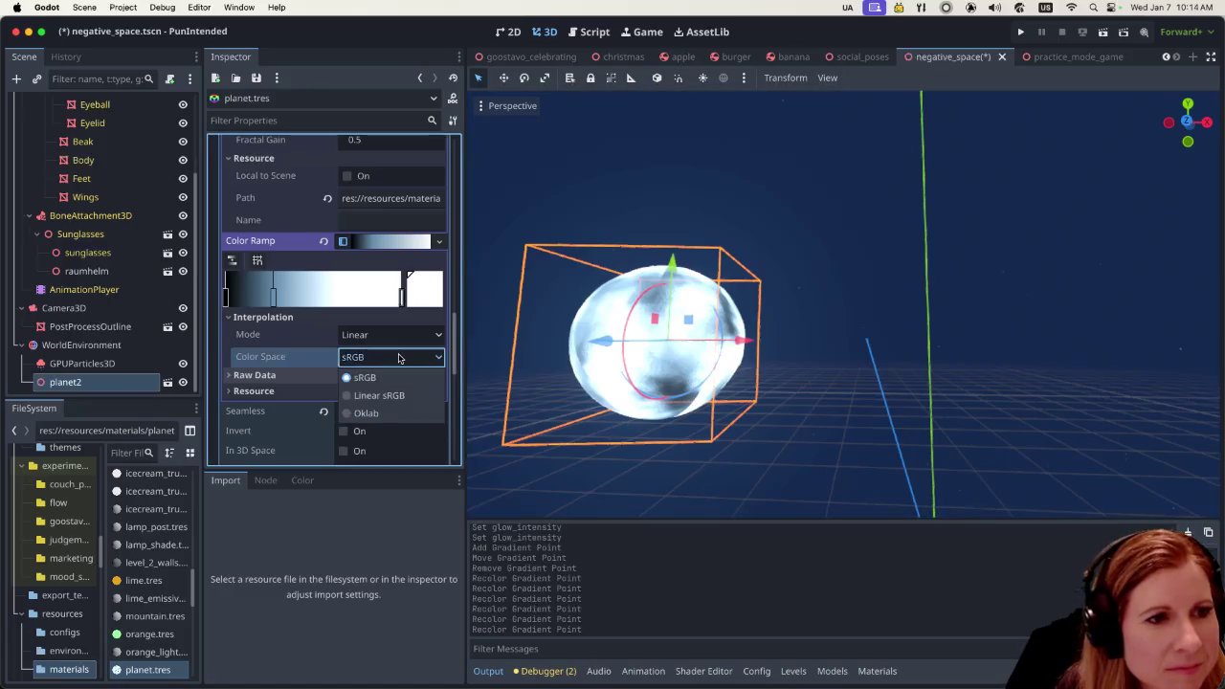
{"action": "left_click", "coordinate": [399, 358]}
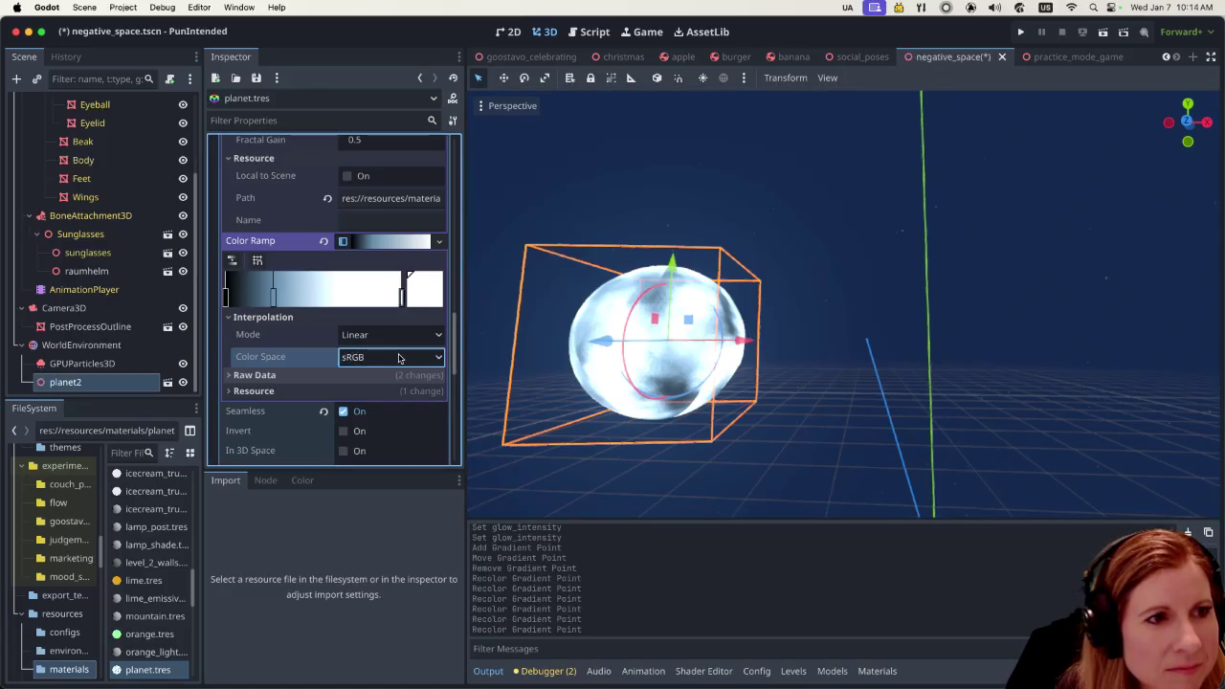
{"action": "mouse_move", "coordinate": [274, 292]}
{"action": "left_mouse_down"}
{"action": "mouse_move", "coordinate": [300, 299]}
{"action": "mouse_move", "coordinate": [284, 305]}
{"action": "left_mouse_up"}
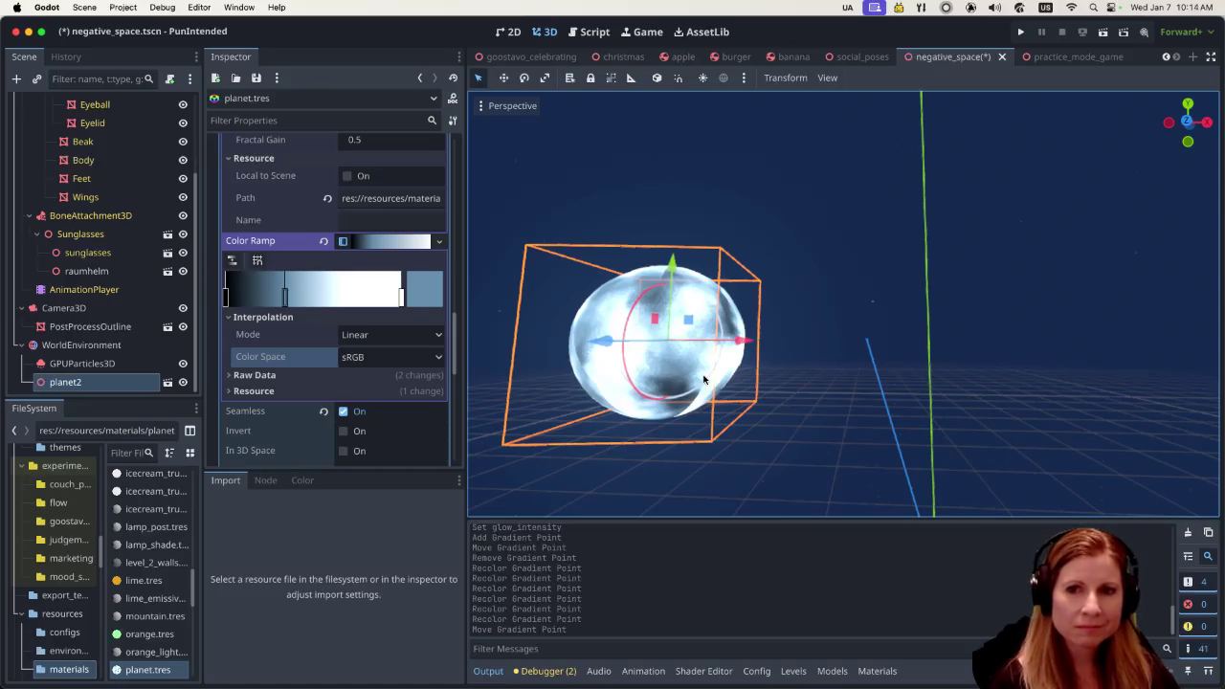
{"action": "left_click", "coordinate": [1105, 36]}
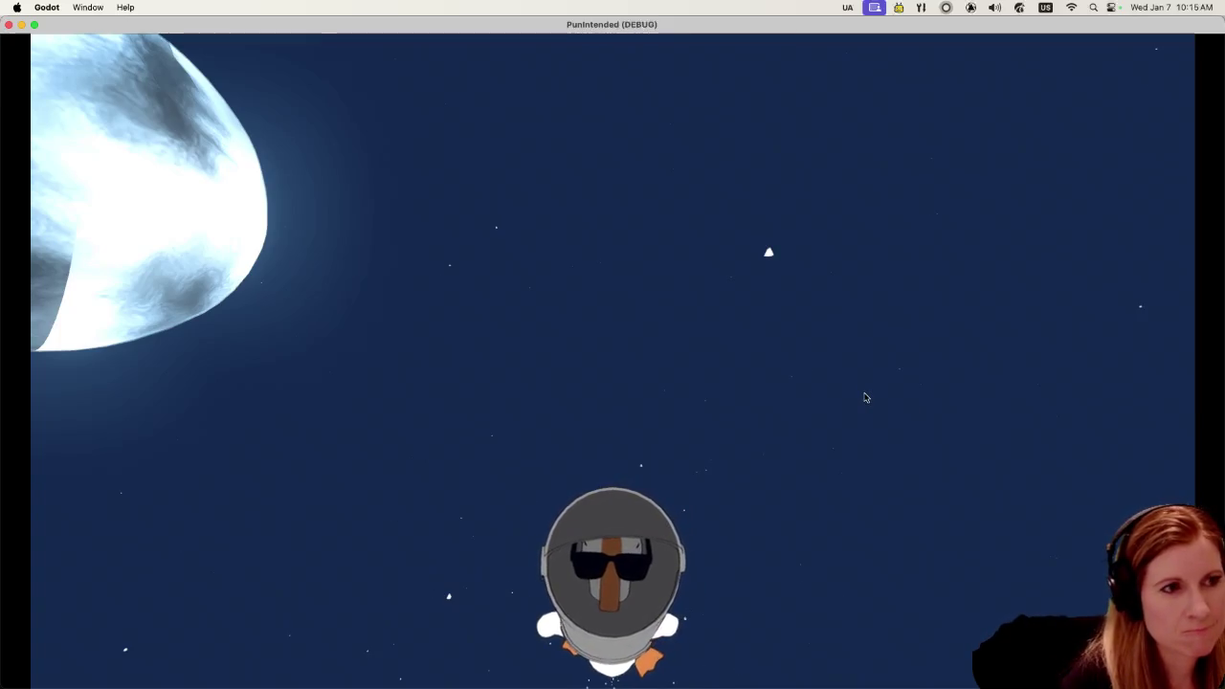
Inspect the planet with the in-game free-look camera, then close the game window
{"action": "key", "text": "space"}
{"action": "left_click", "coordinate": [864, 397]}
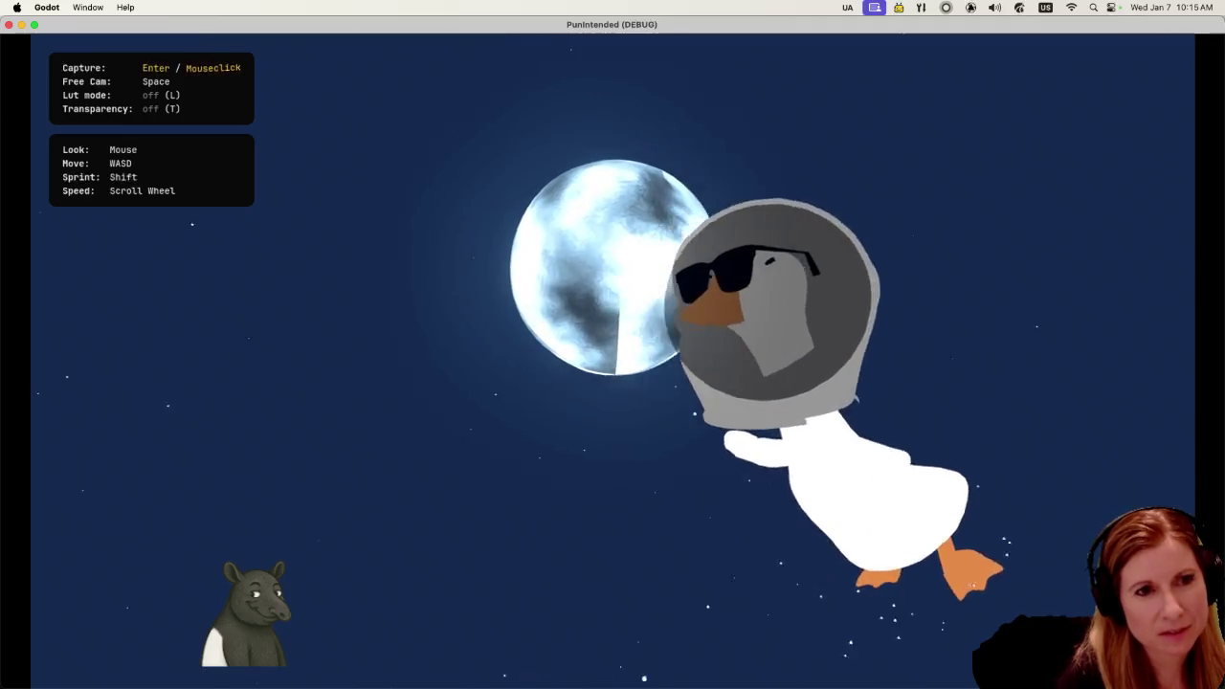
{"action": "key", "text": "space"}
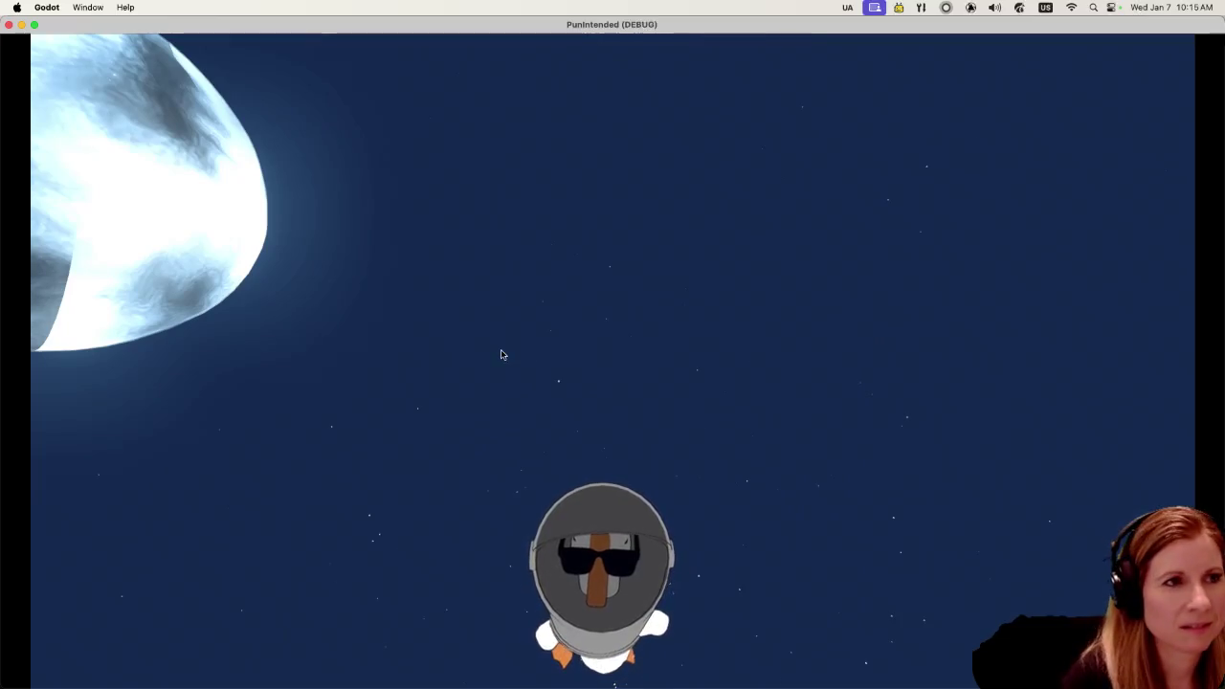
{"action": "left_click", "coordinate": [10, 28]}
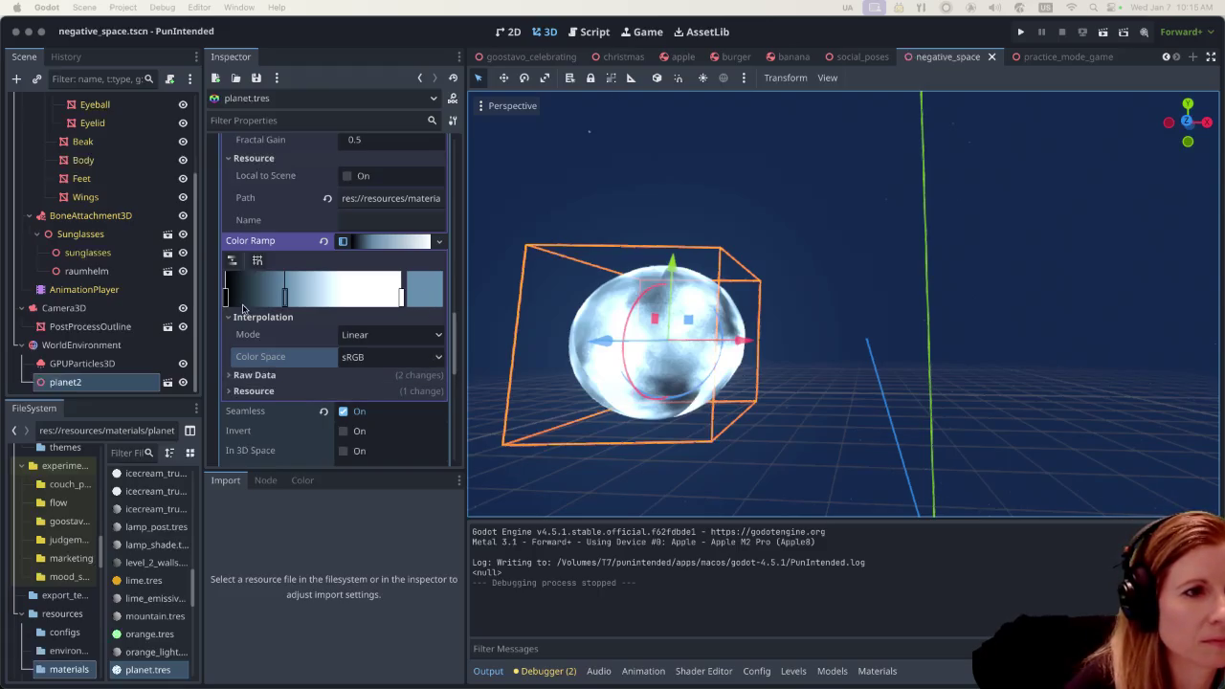
Raise the blue ramp stop's colour intensity to about 0.4
{"action": "left_click", "coordinate": [431, 302]}
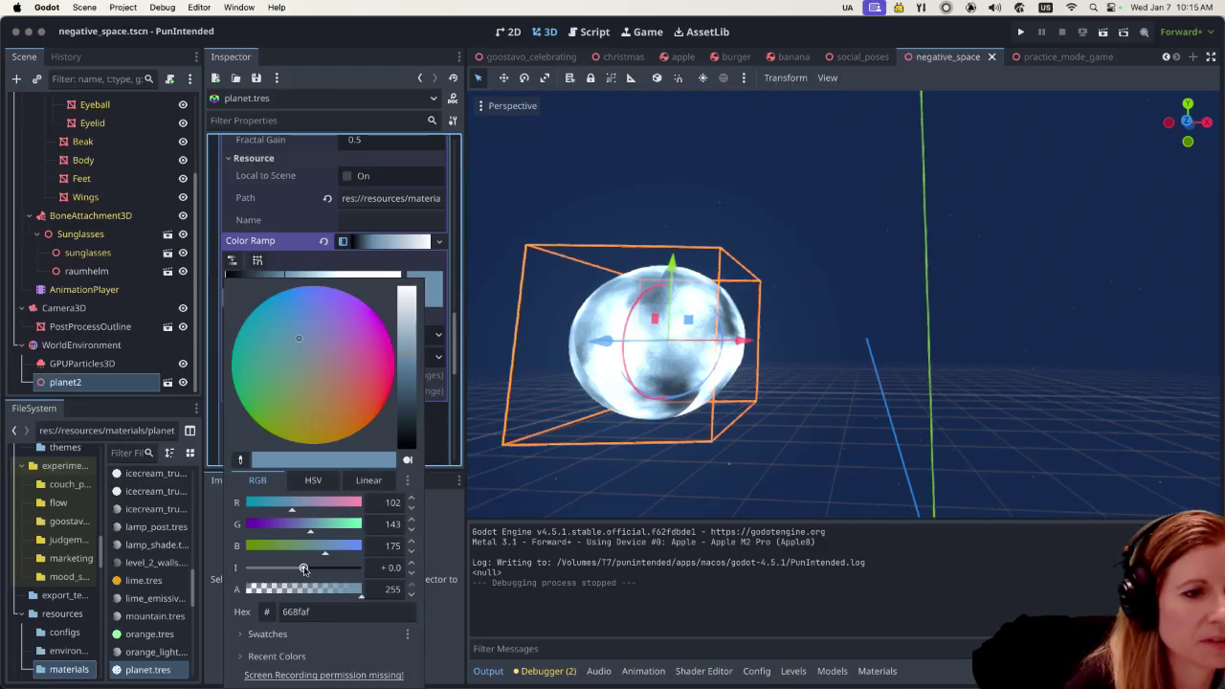
{"action": "left_click_drag", "start_coordinate": [304, 568], "coordinate": [304, 569]}
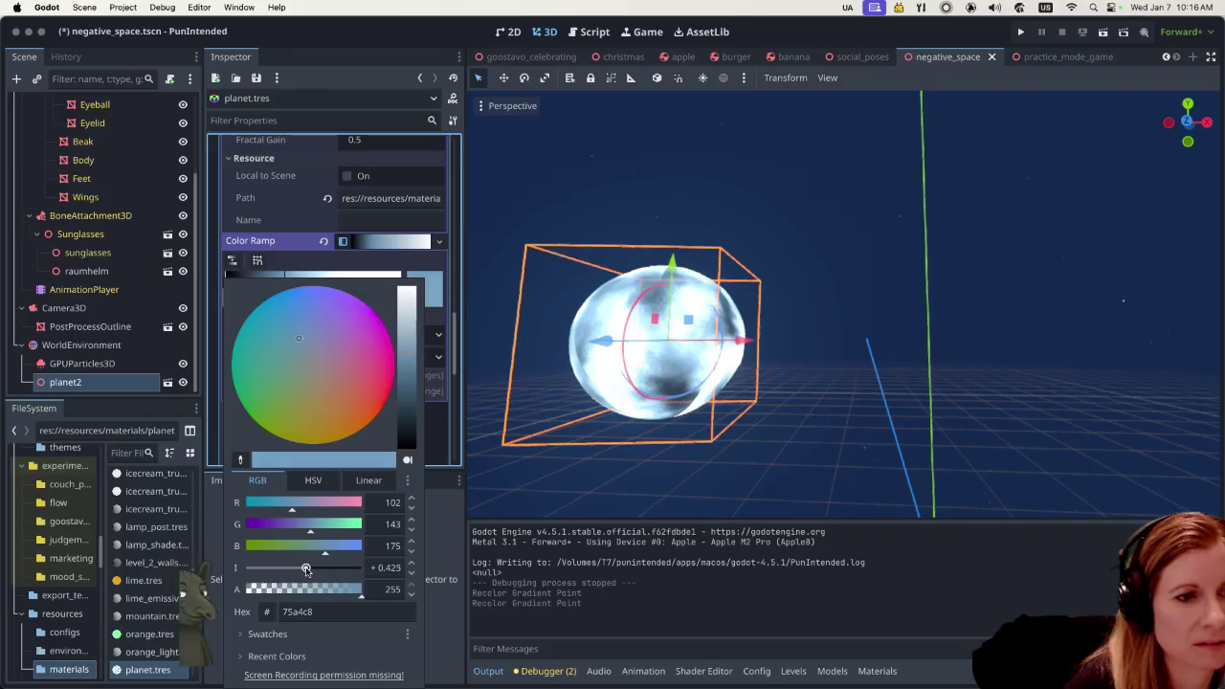
{"action": "left_click_drag", "start_coordinate": [304, 569], "coordinate": [306, 568]}
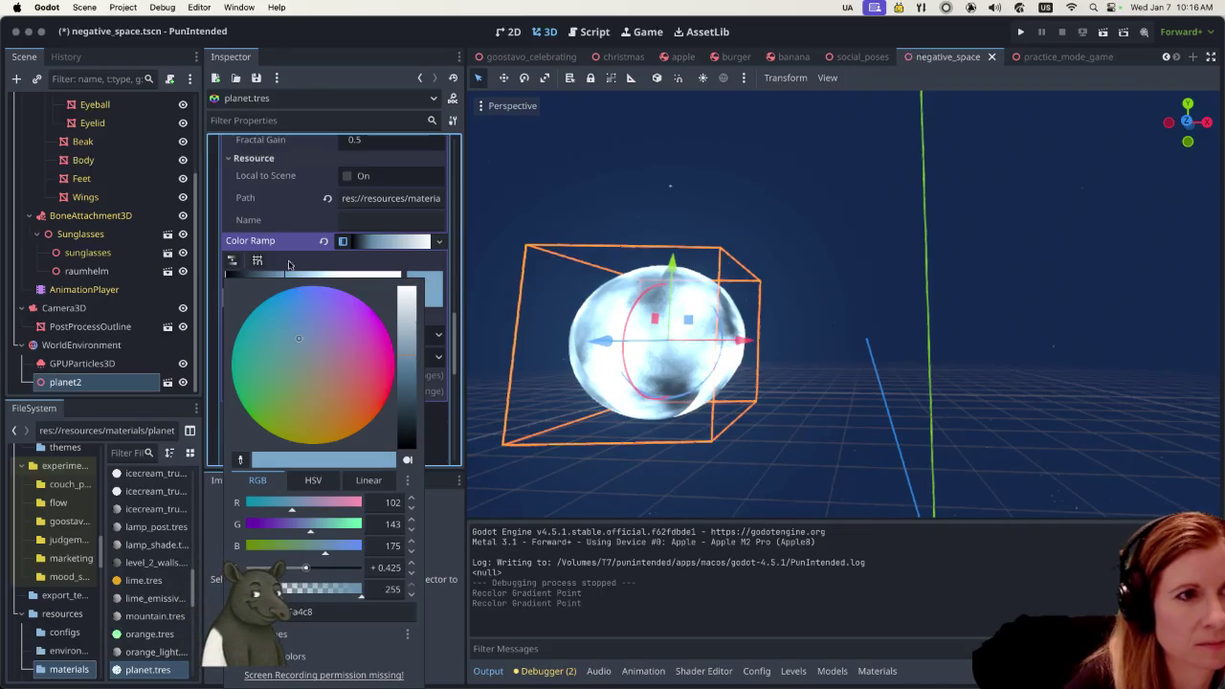
{"action": "left_click", "coordinate": [358, 47]}
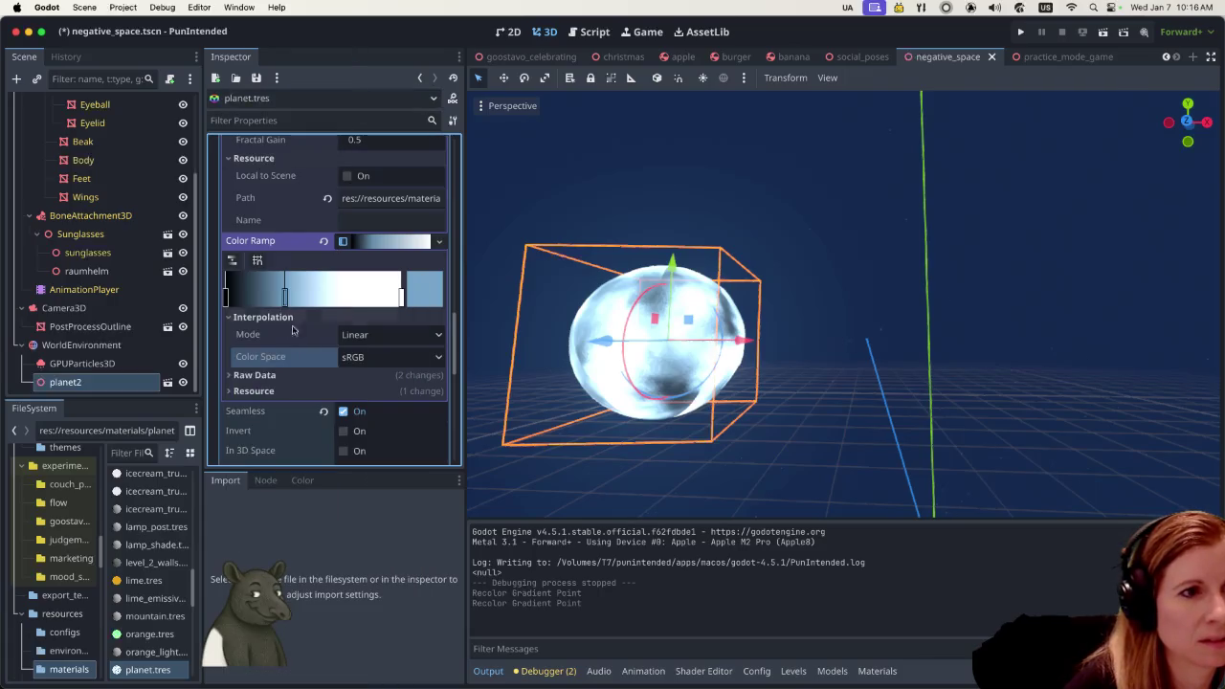
Adjust the black ramp stop's colour intensity, leaving it pure black
{"action": "left_click", "coordinate": [227, 298]}
{"action": "left_click", "coordinate": [421, 297]}
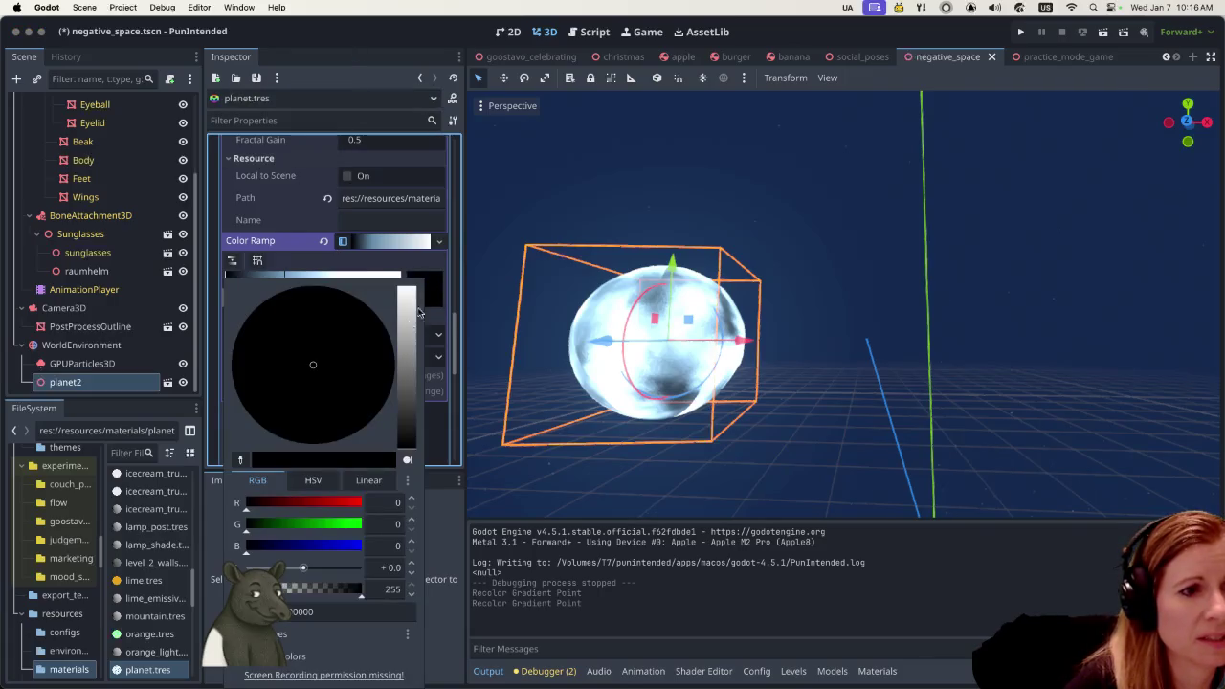
{"action": "left_click_drag", "start_coordinate": [303, 568], "coordinate": [316, 568]}
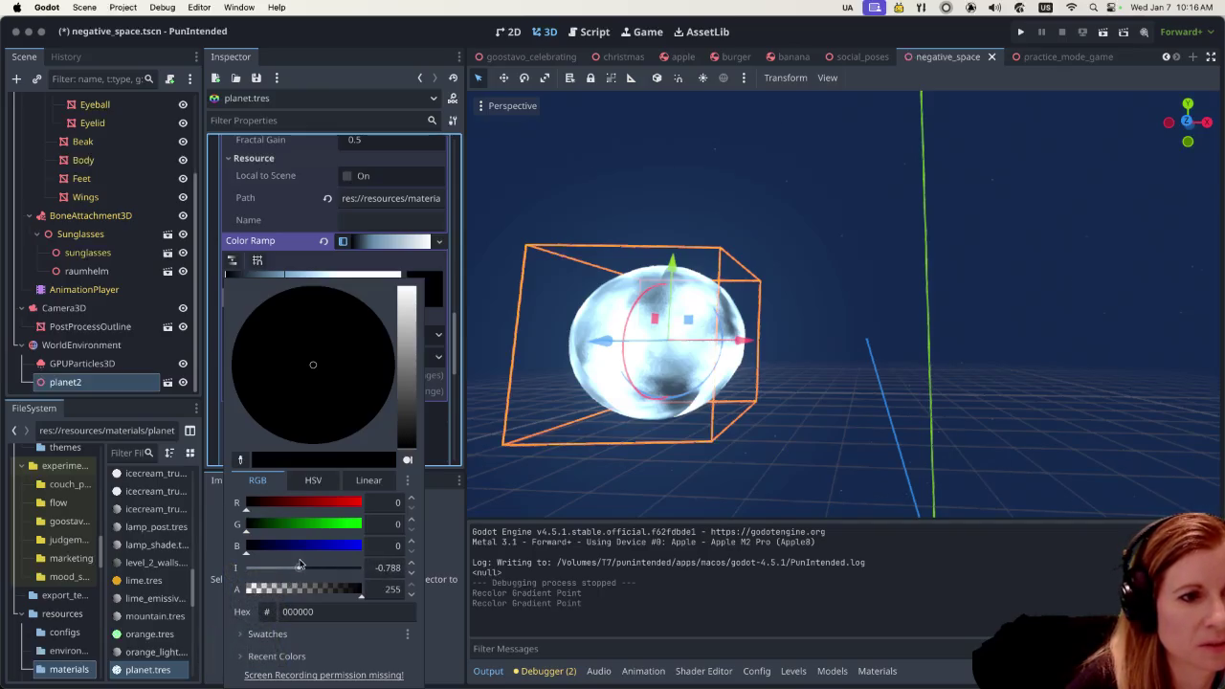
{"action": "left_click", "coordinate": [390, 36]}
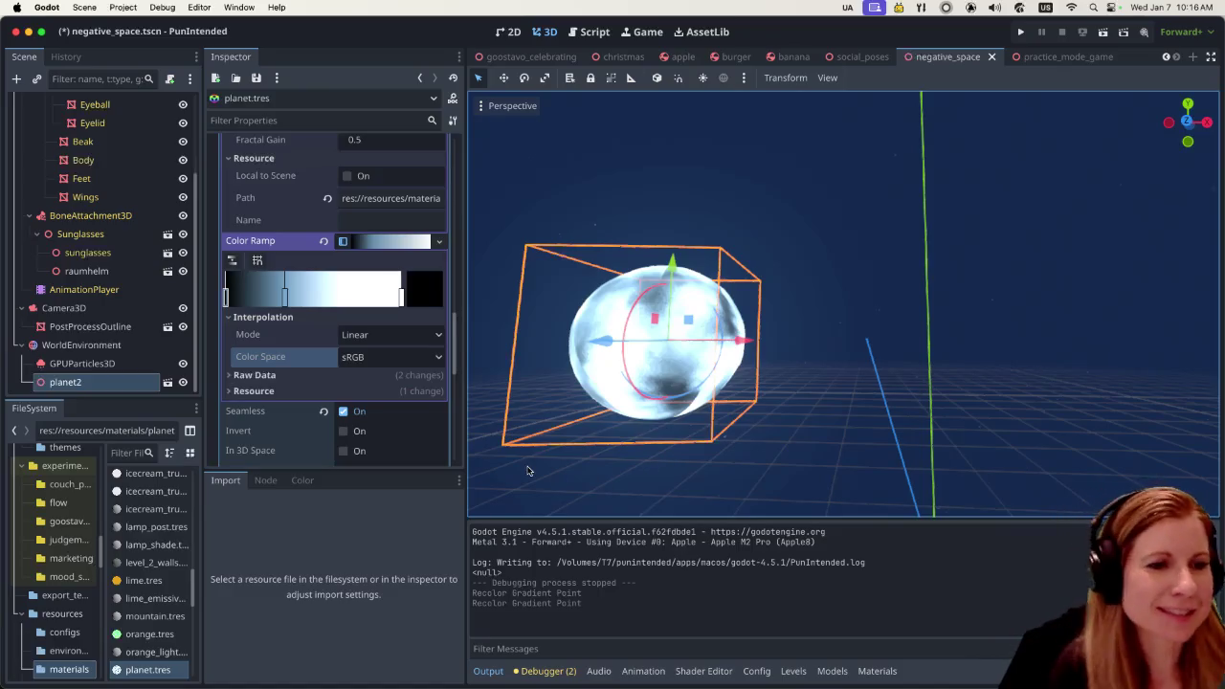
{"action": "scroll", "coordinate": [335, 411], "scroll_direction": "down", "scroll_amount": 3}
{"action": "scroll", "coordinate": [332, 420], "scroll_direction": "down", "scroll_amount": 5}
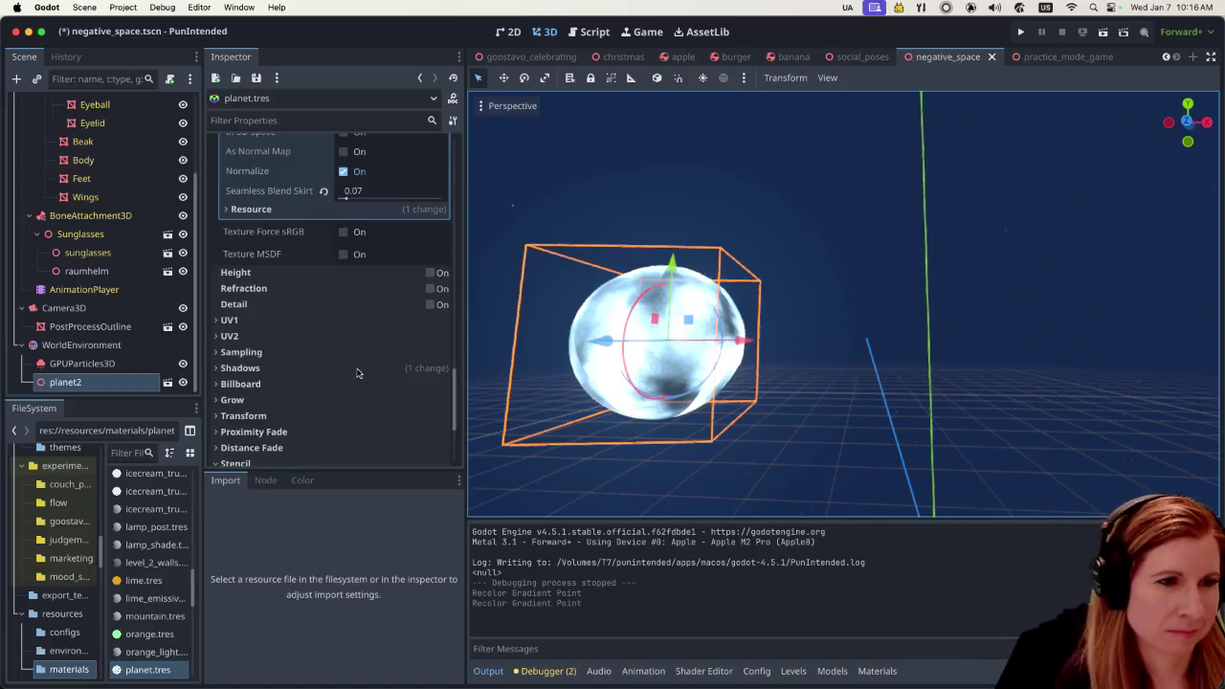
{"action": "scroll", "coordinate": [332, 421], "scroll_direction": "down", "scroll_amount": 1}
{"action": "scroll", "coordinate": [343, 415], "scroll_direction": "up", "scroll_amount": 3}
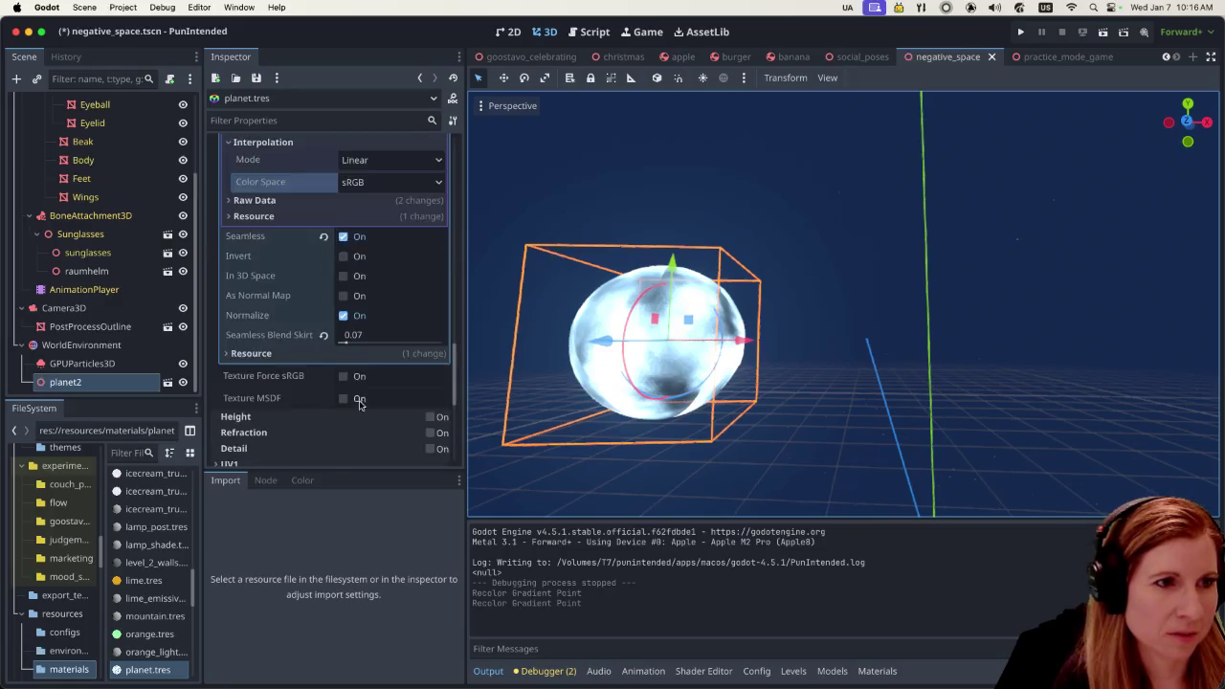
{"action": "scroll", "coordinate": [355, 396], "scroll_direction": "up", "scroll_amount": 4}
{"action": "scroll", "coordinate": [360, 384], "scroll_direction": "up", "scroll_amount": 4}
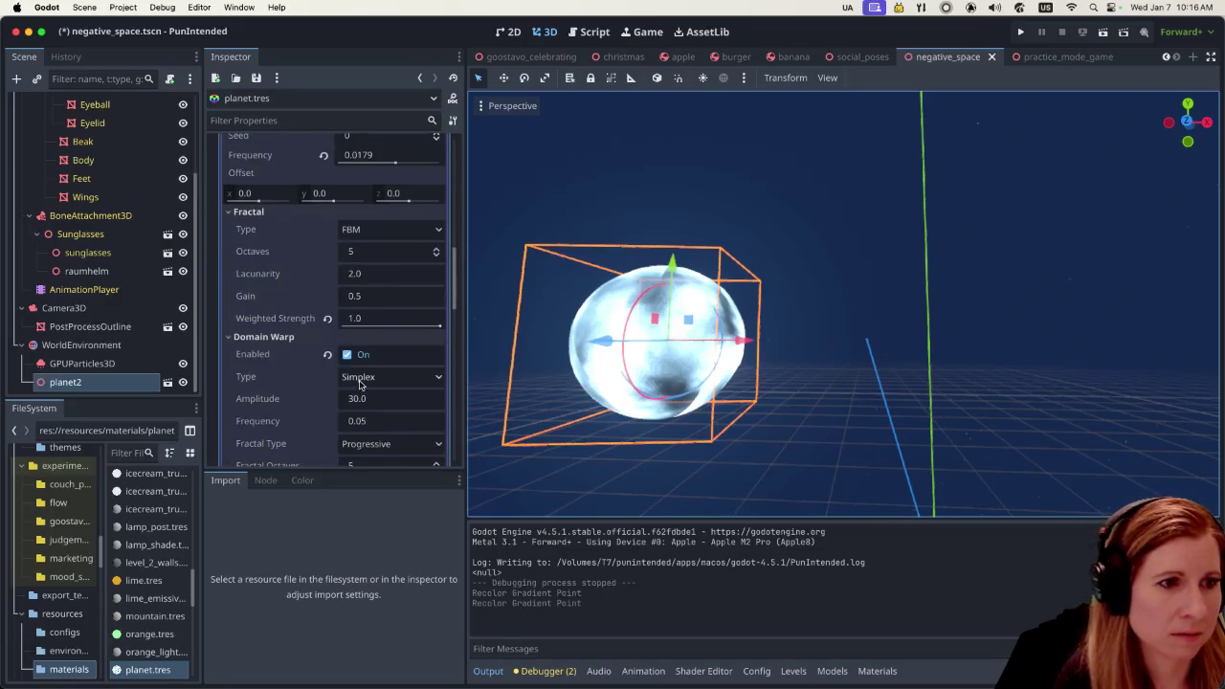
{"action": "scroll", "coordinate": [320, 382], "scroll_direction": "down", "scroll_amount": 2}
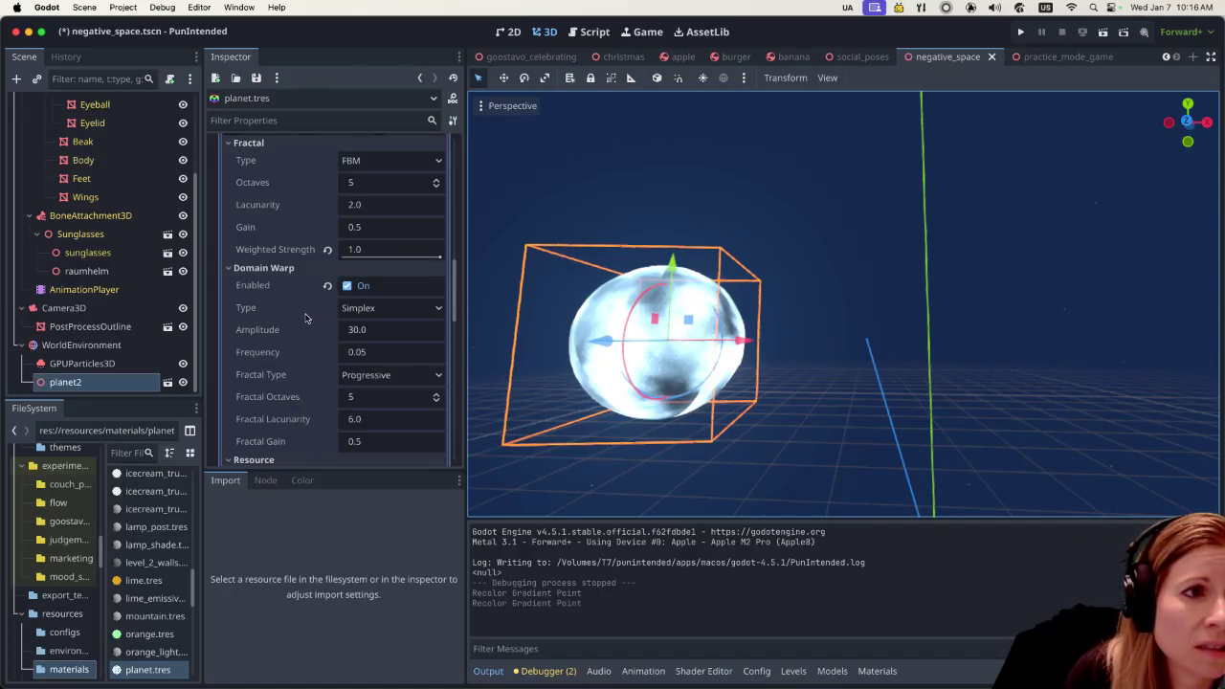
{"action": "scroll", "coordinate": [305, 318], "scroll_direction": "up", "scroll_amount": 3}
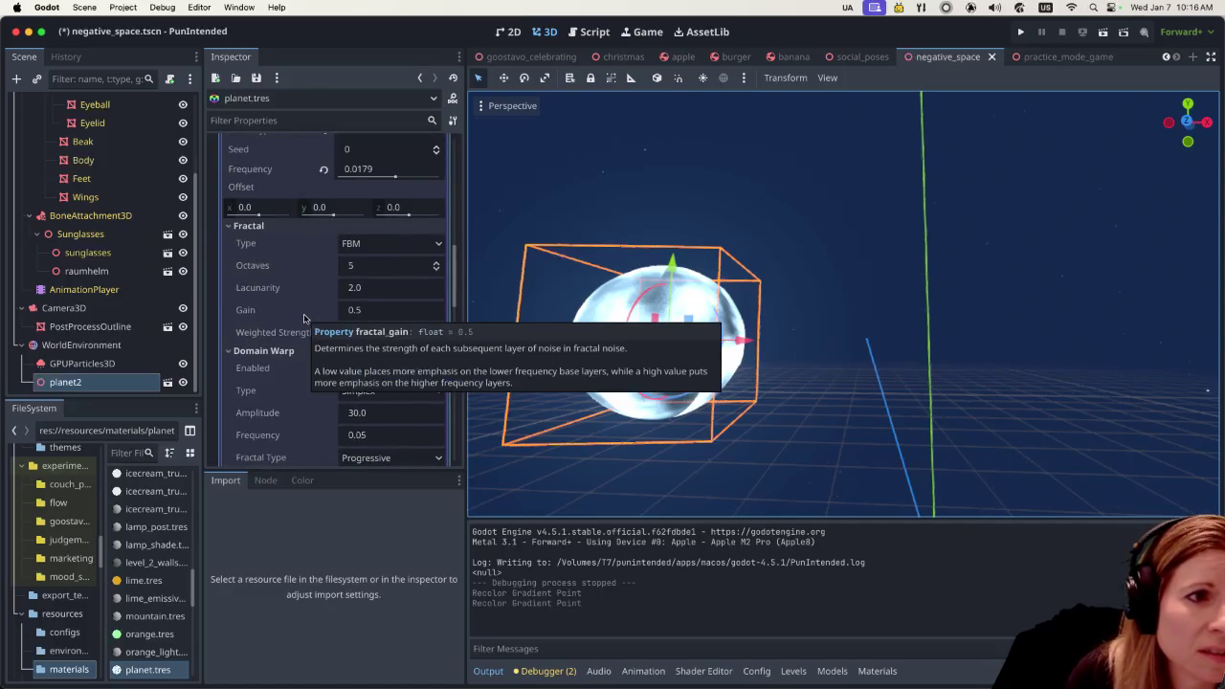
{"action": "scroll", "coordinate": [305, 317], "scroll_direction": "up", "scroll_amount": 3}
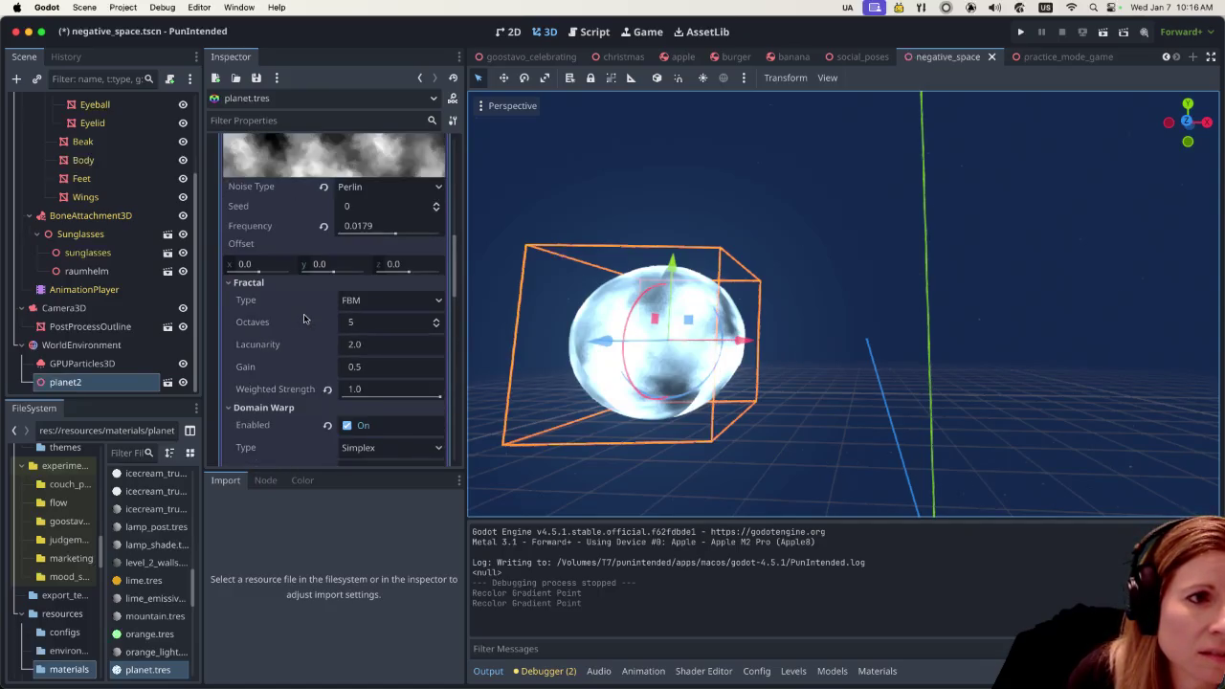
{"action": "scroll", "coordinate": [304, 317], "scroll_direction": "up", "scroll_amount": 1}
{"action": "scroll", "coordinate": [305, 318], "scroll_direction": "up", "scroll_amount": 2}
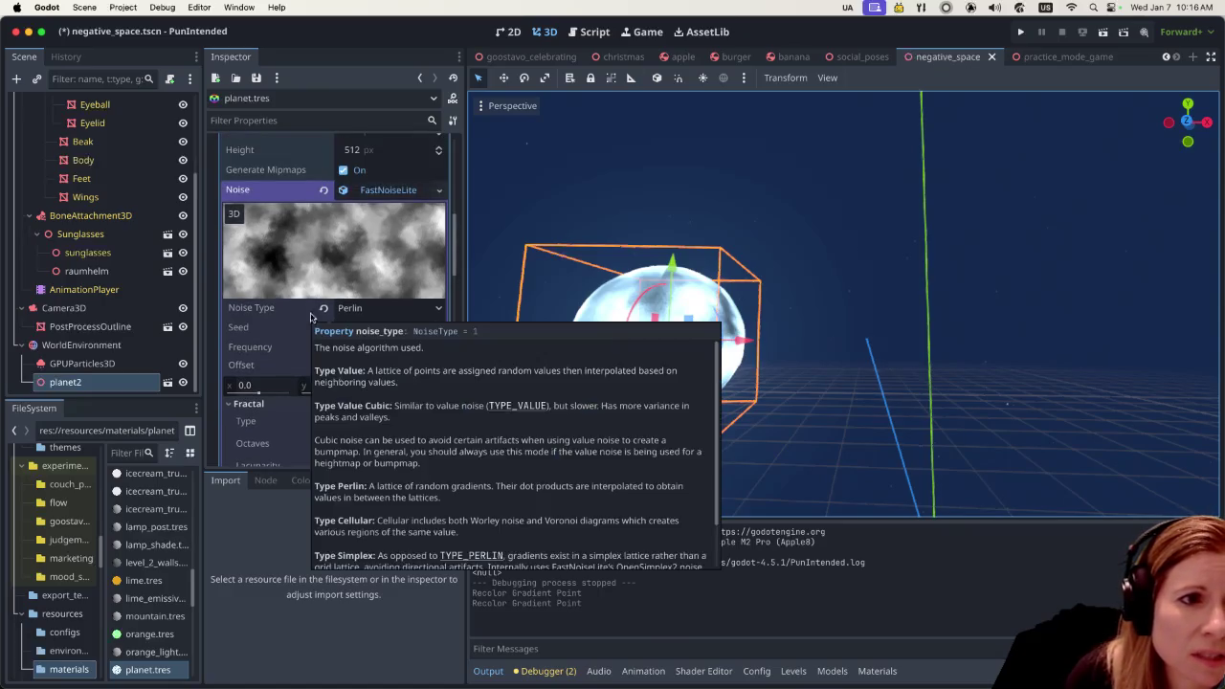
{"action": "left_click", "coordinate": [431, 311]}
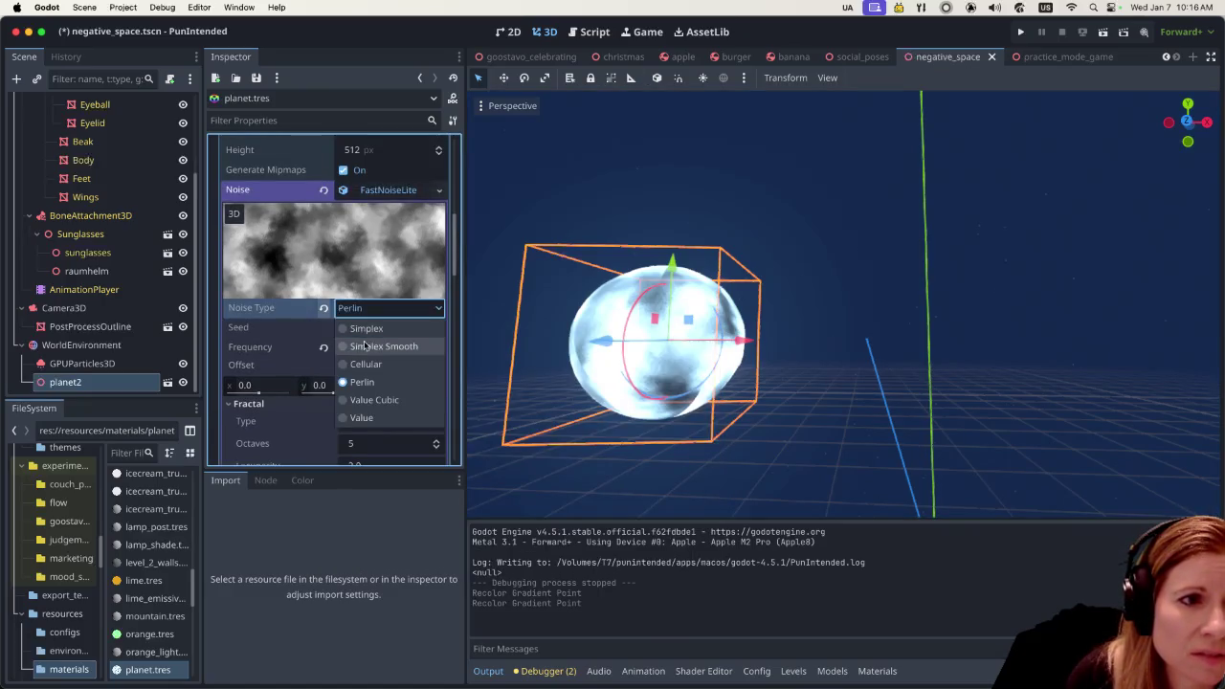
{"action": "left_click", "coordinate": [360, 332]}
{"action": "left_click", "coordinate": [422, 309]}
{"action": "left_click", "coordinate": [375, 350]}
{"action": "left_click", "coordinate": [402, 307]}
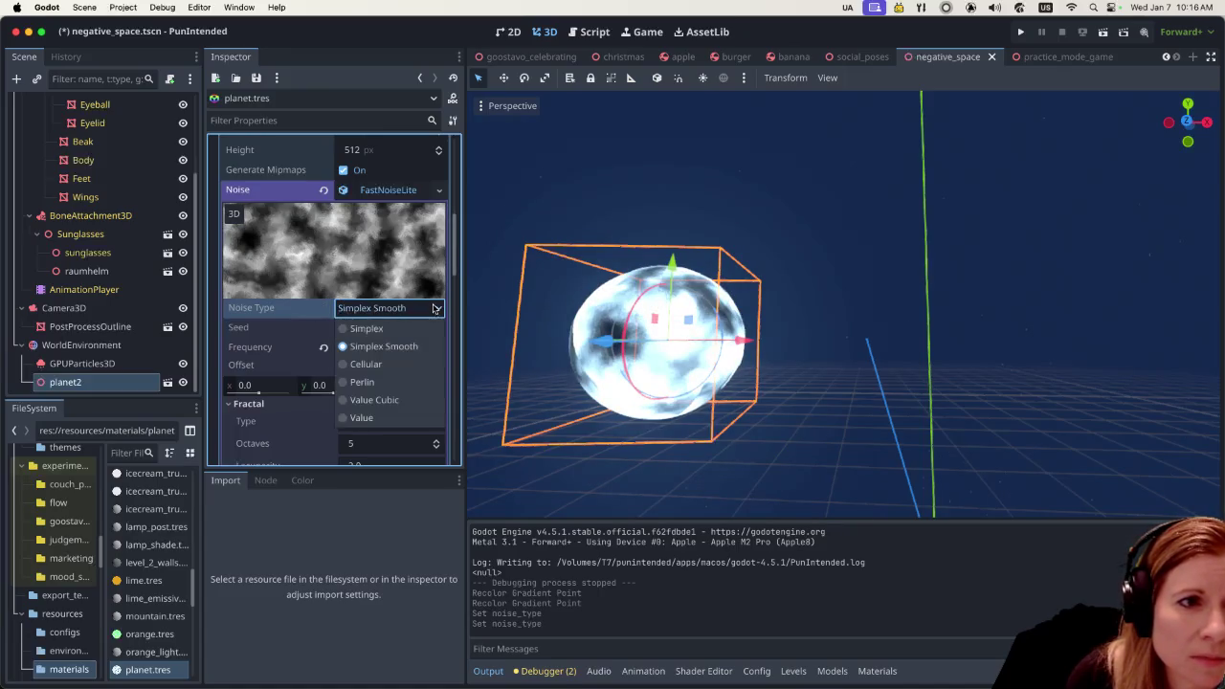
{"action": "left_click", "coordinate": [383, 364]}
{"action": "left_click", "coordinate": [427, 308]}
{"action": "left_click", "coordinate": [402, 400]}
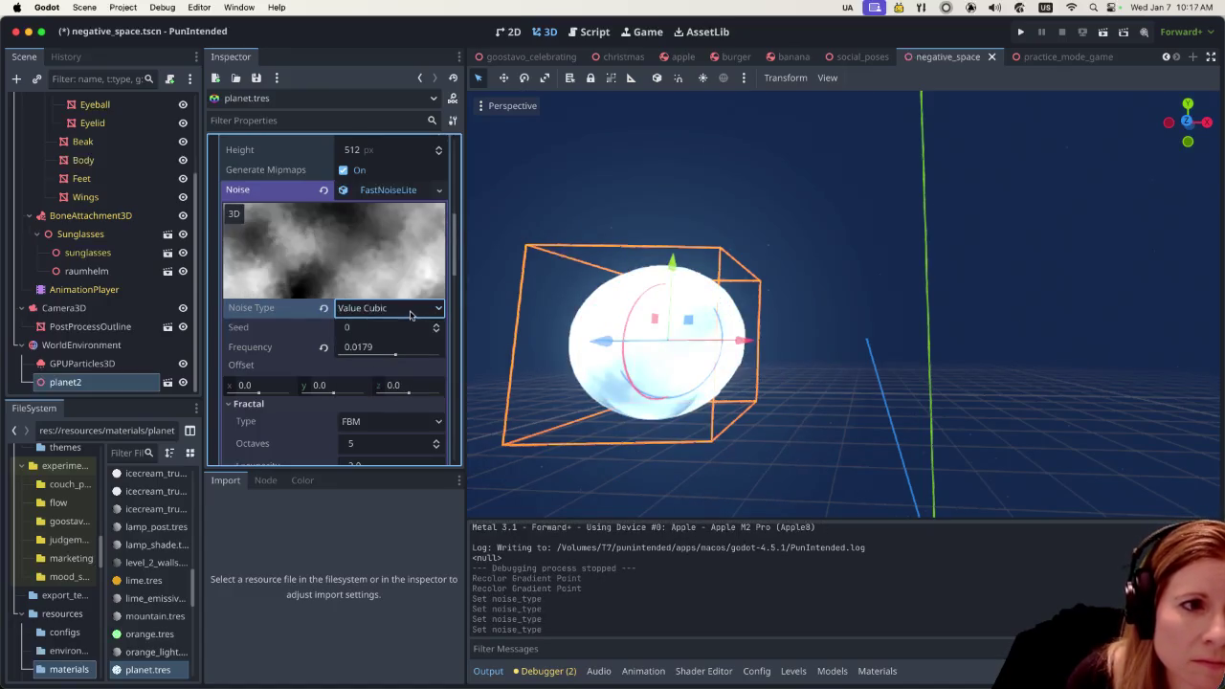
{"action": "left_click", "coordinate": [410, 313]}
{"action": "left_click", "coordinate": [383, 382]}
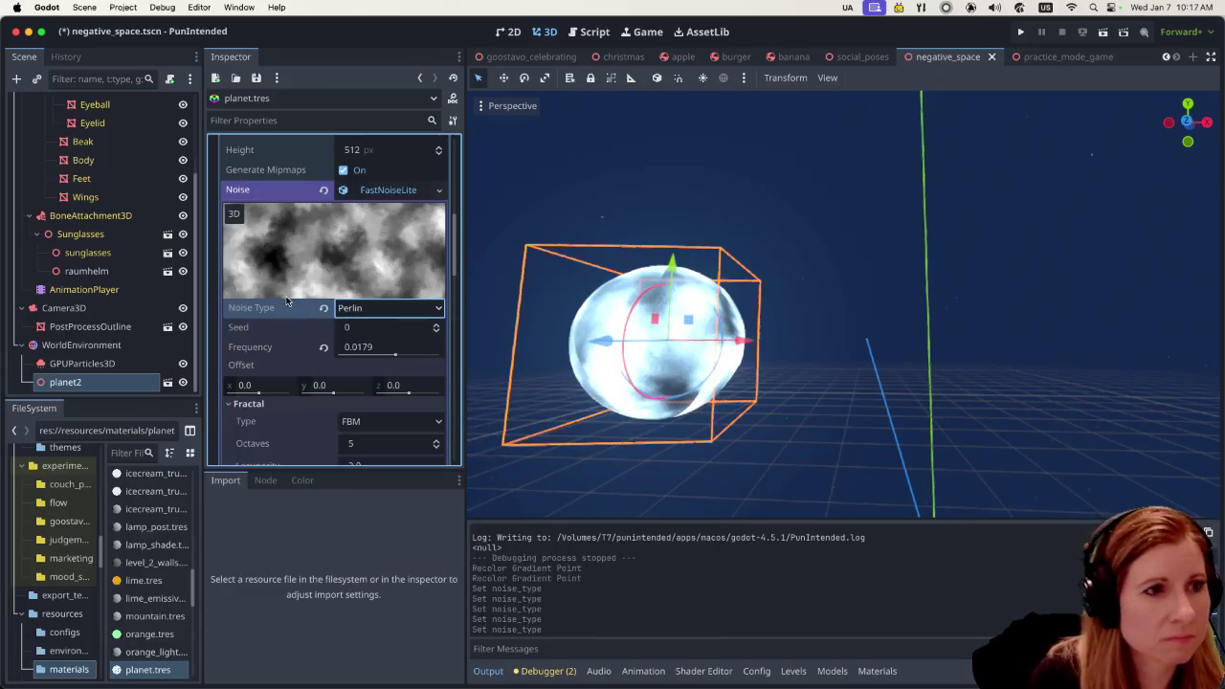
{"action": "scroll", "coordinate": [299, 339], "scroll_direction": "up", "scroll_amount": 3}
{"action": "scroll", "coordinate": [296, 337], "scroll_direction": "up", "scroll_amount": 3}
{"action": "scroll", "coordinate": [294, 335], "scroll_direction": "up", "scroll_amount": 3}
{"action": "scroll", "coordinate": [294, 333], "scroll_direction": "up", "scroll_amount": 2}
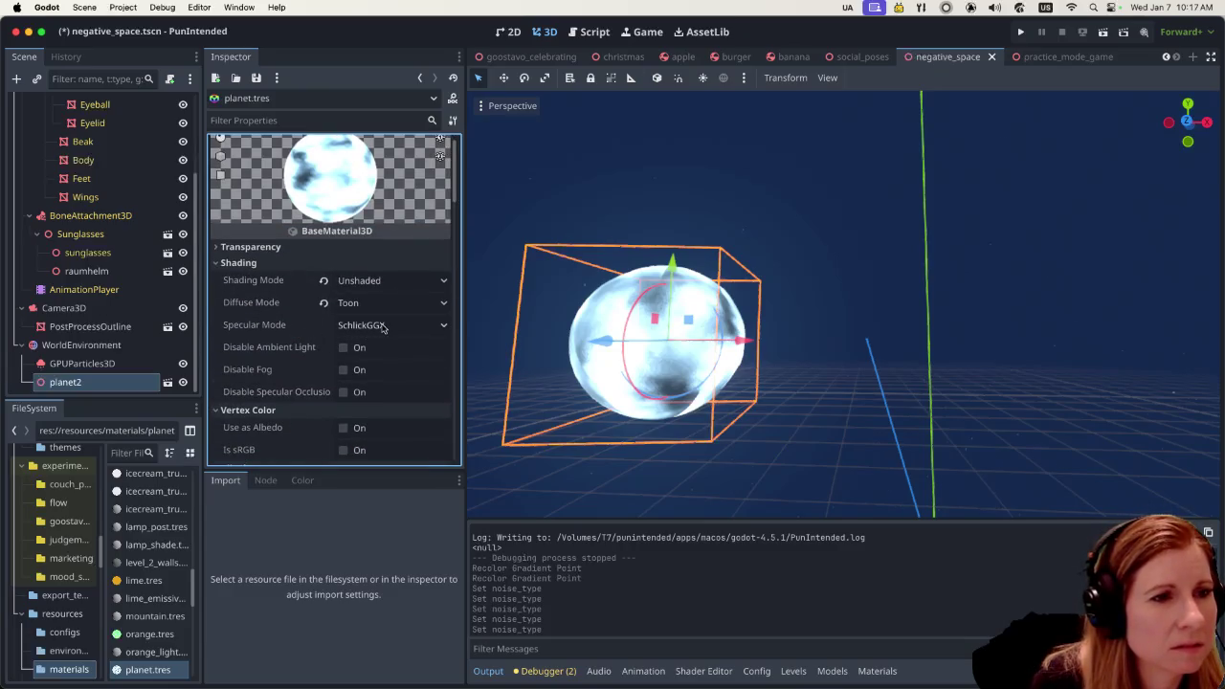
{"action": "left_click", "coordinate": [323, 303]}
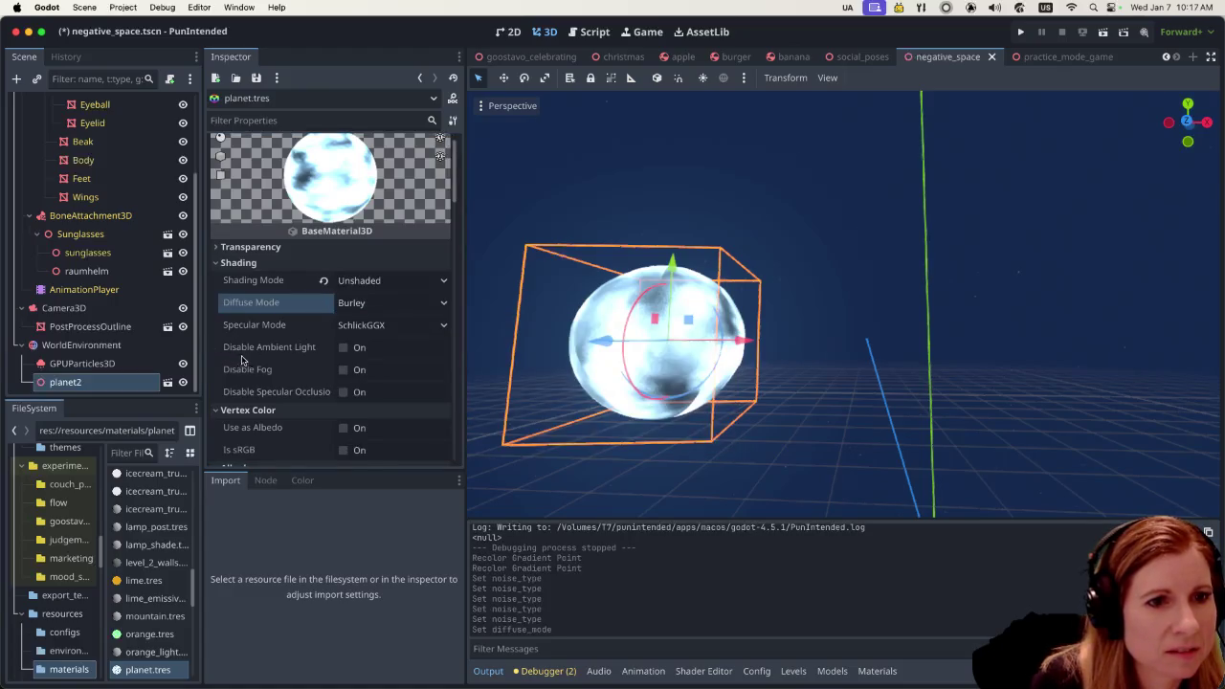
{"action": "scroll", "coordinate": [241, 367], "scroll_direction": "down", "scroll_amount": 1}
{"action": "scroll", "coordinate": [240, 366], "scroll_direction": "down", "scroll_amount": 3}
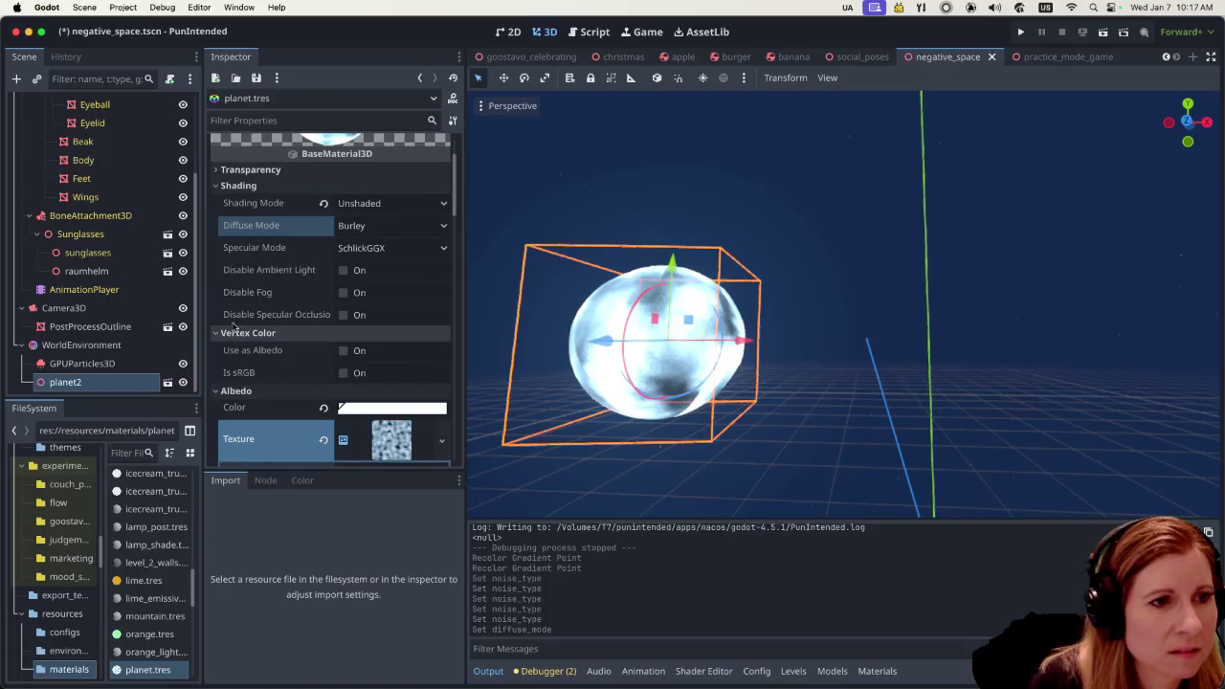
{"action": "scroll", "coordinate": [258, 335], "scroll_direction": "down", "scroll_amount": 3}
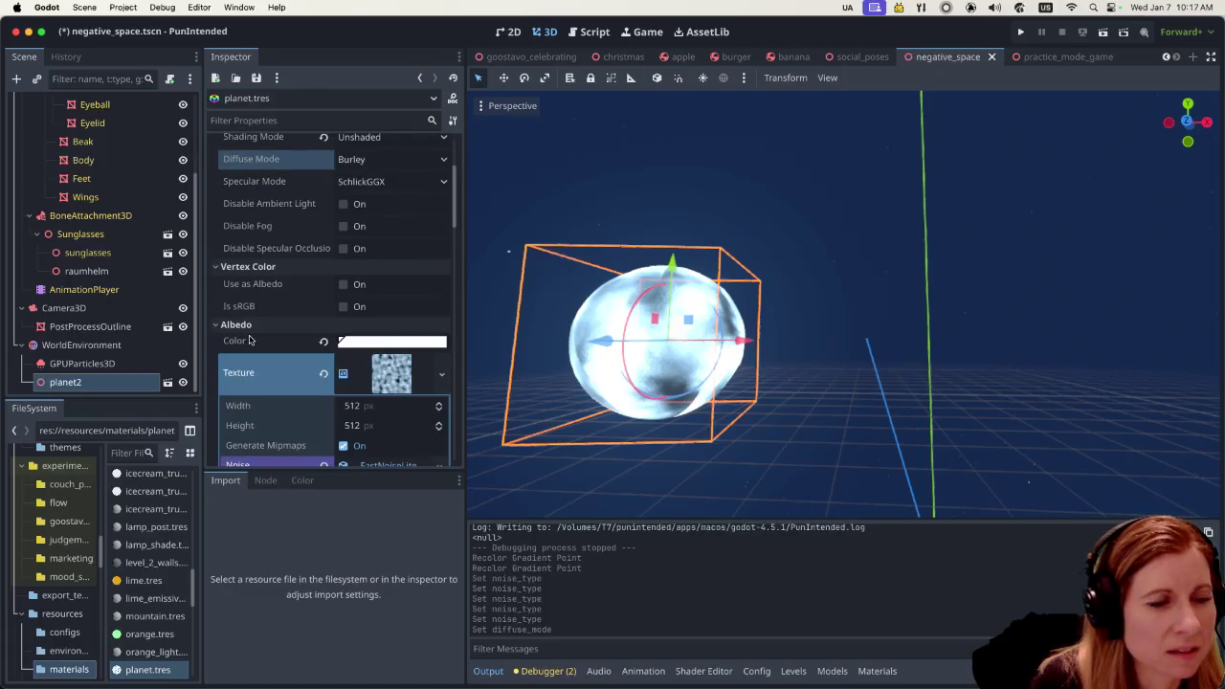
{"action": "scroll", "coordinate": [311, 337], "scroll_direction": "down", "scroll_amount": 3}
{"action": "scroll", "coordinate": [312, 338], "scroll_direction": "down", "scroll_amount": 3}
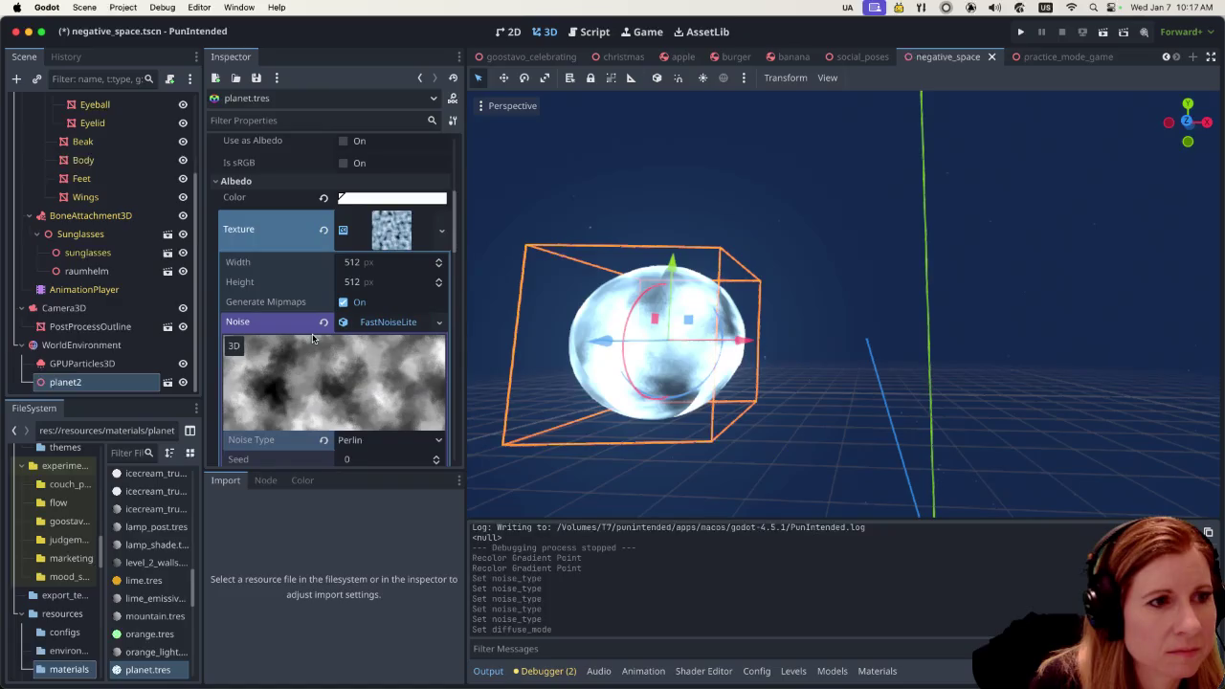
{"action": "scroll", "coordinate": [308, 340], "scroll_direction": "down", "scroll_amount": 3}
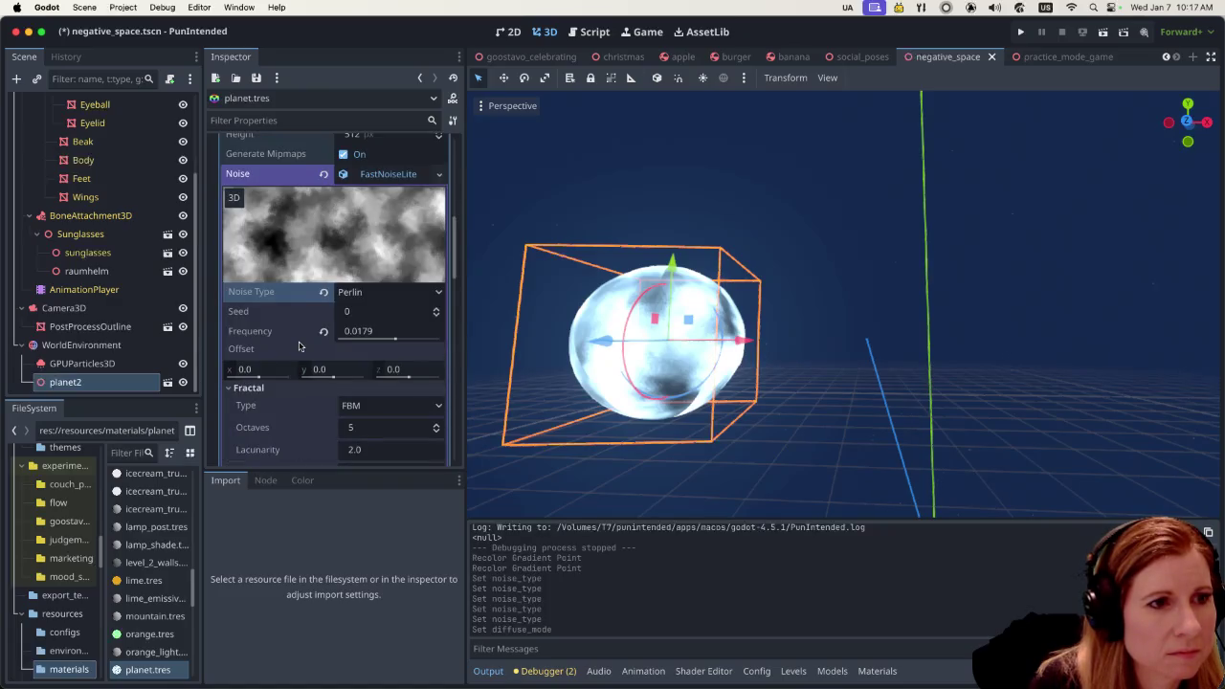
{"action": "scroll", "coordinate": [301, 338], "scroll_direction": "down", "scroll_amount": 2}
{"action": "scroll", "coordinate": [295, 336], "scroll_direction": "down", "scroll_amount": 3}
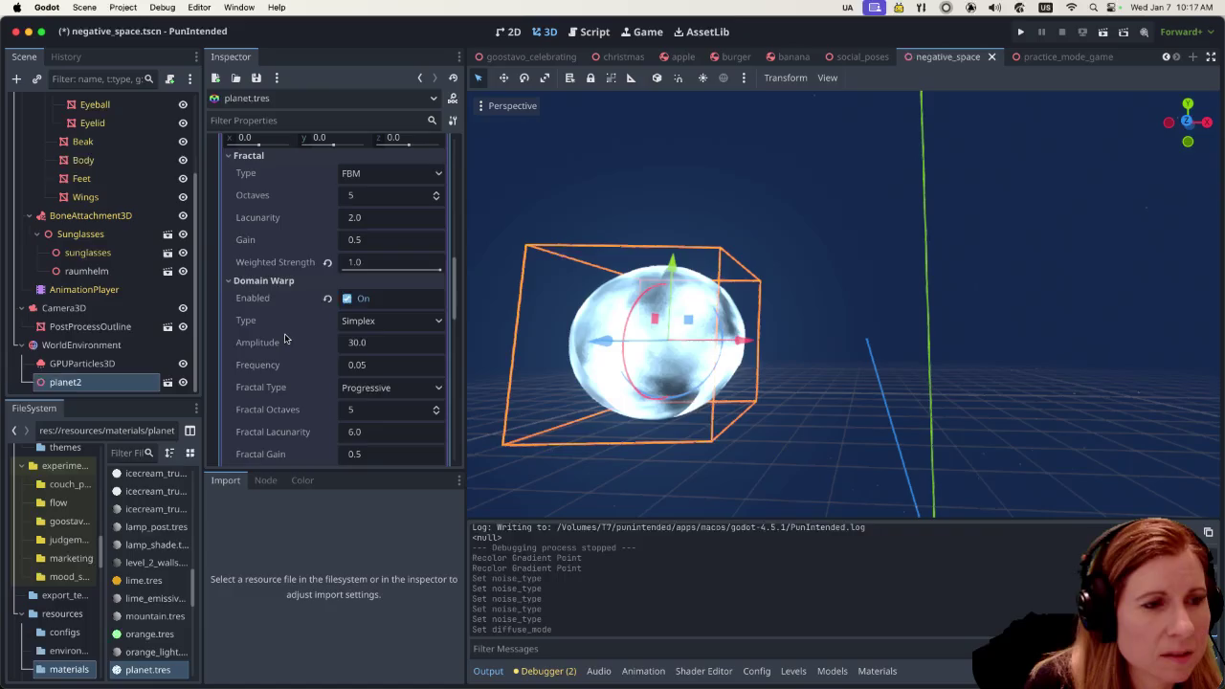
{"action": "scroll", "coordinate": [293, 337], "scroll_direction": "down", "scroll_amount": 3}
{"action": "scroll", "coordinate": [287, 339], "scroll_direction": "down", "scroll_amount": 3}
{"action": "scroll", "coordinate": [279, 341], "scroll_direction": "down", "scroll_amount": 4}
{"action": "scroll", "coordinate": [279, 341], "scroll_direction": "down", "scroll_amount": 2}
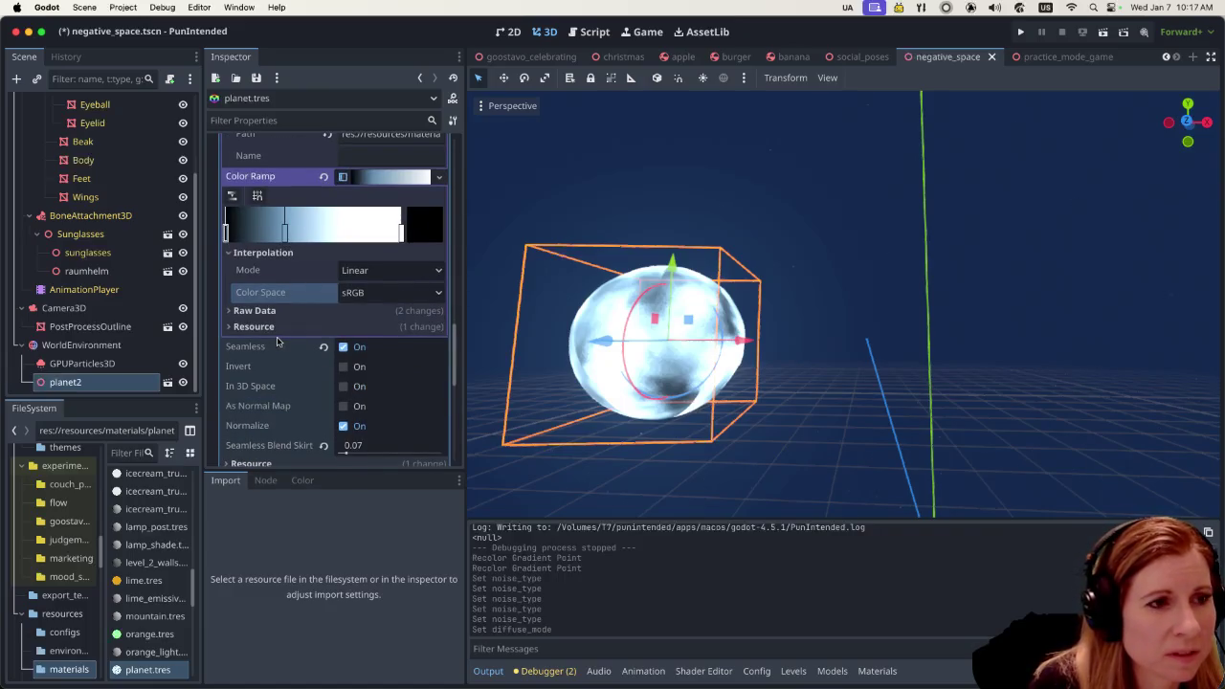
{"action": "mouse_move", "coordinate": [245, 345]}
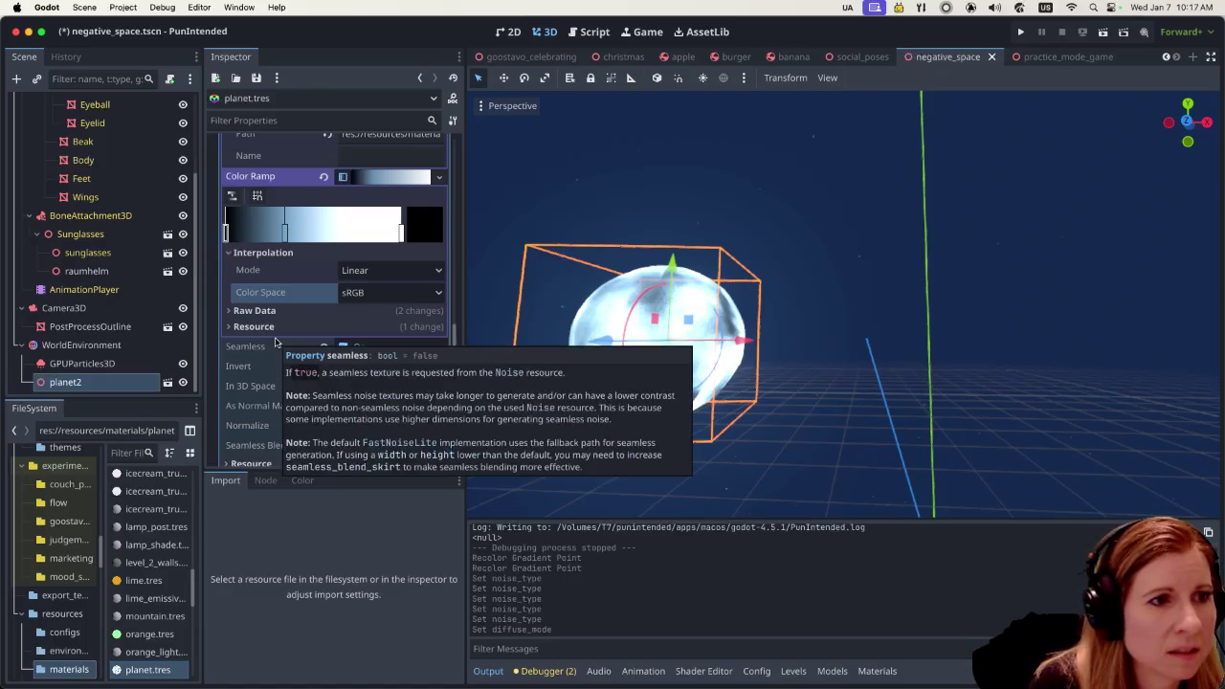
Try Linear sRGB colour space on the noise texture, then set it back to sRGB
{"action": "scroll", "coordinate": [274, 341], "scroll_direction": "down", "scroll_amount": 1}
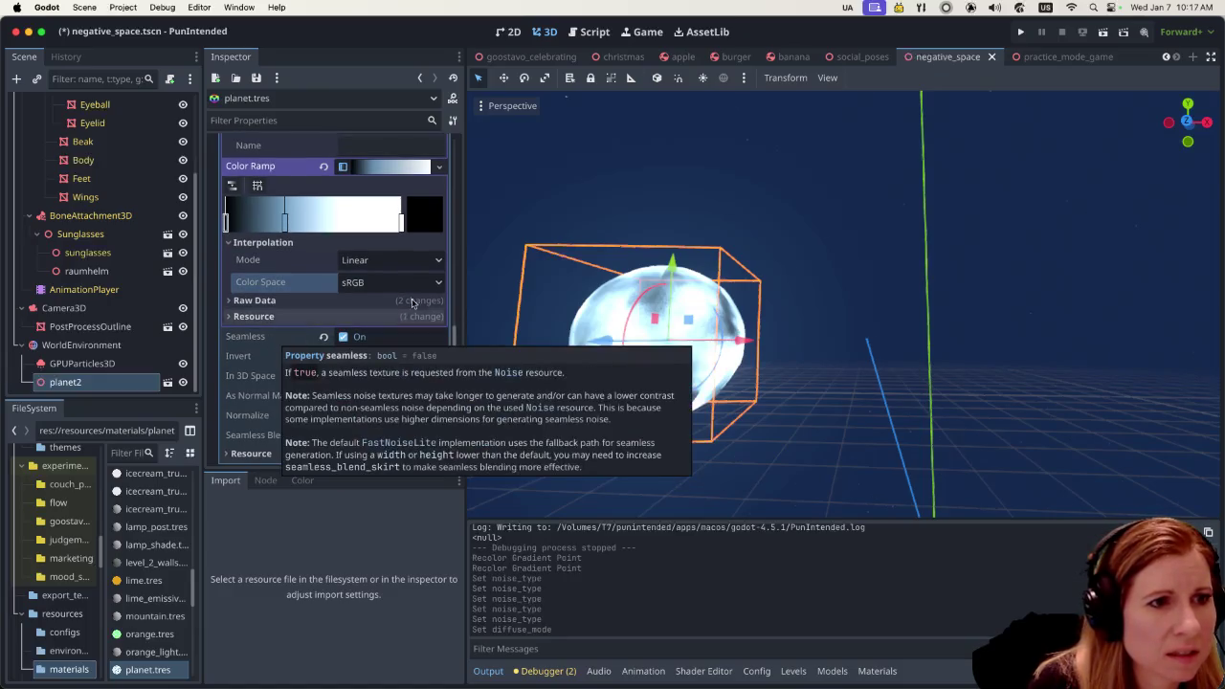
{"action": "left_click", "coordinate": [416, 282]}
{"action": "left_click", "coordinate": [386, 322]}
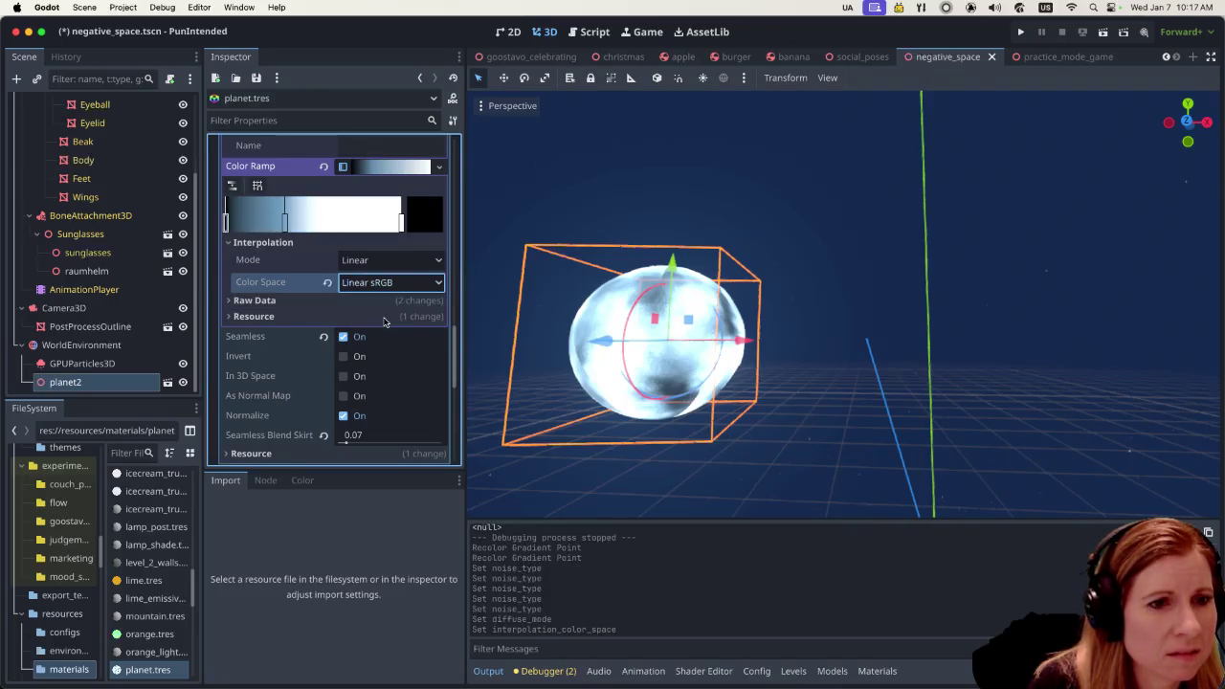
{"action": "left_click", "coordinate": [394, 282]}
{"action": "left_click", "coordinate": [380, 304]}
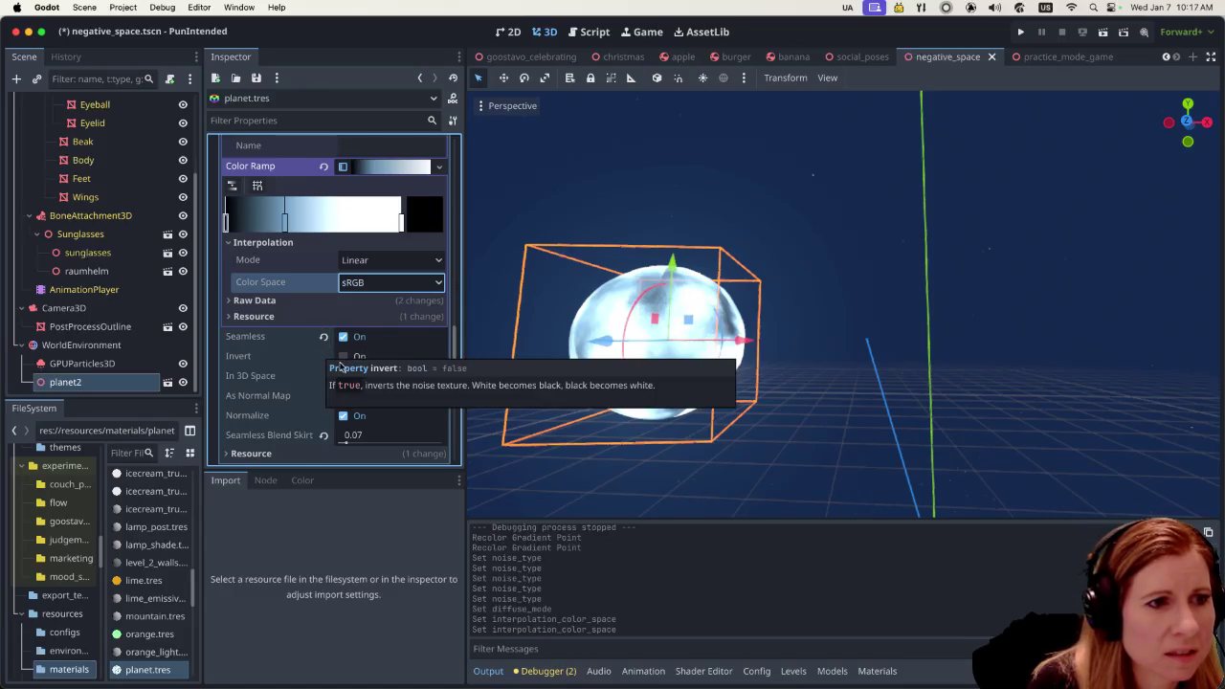
Toggle Invert, As Normal Map and Local to Scene on and back off
{"action": "left_click", "coordinate": [342, 357]}
{"action": "left_click", "coordinate": [342, 357]}
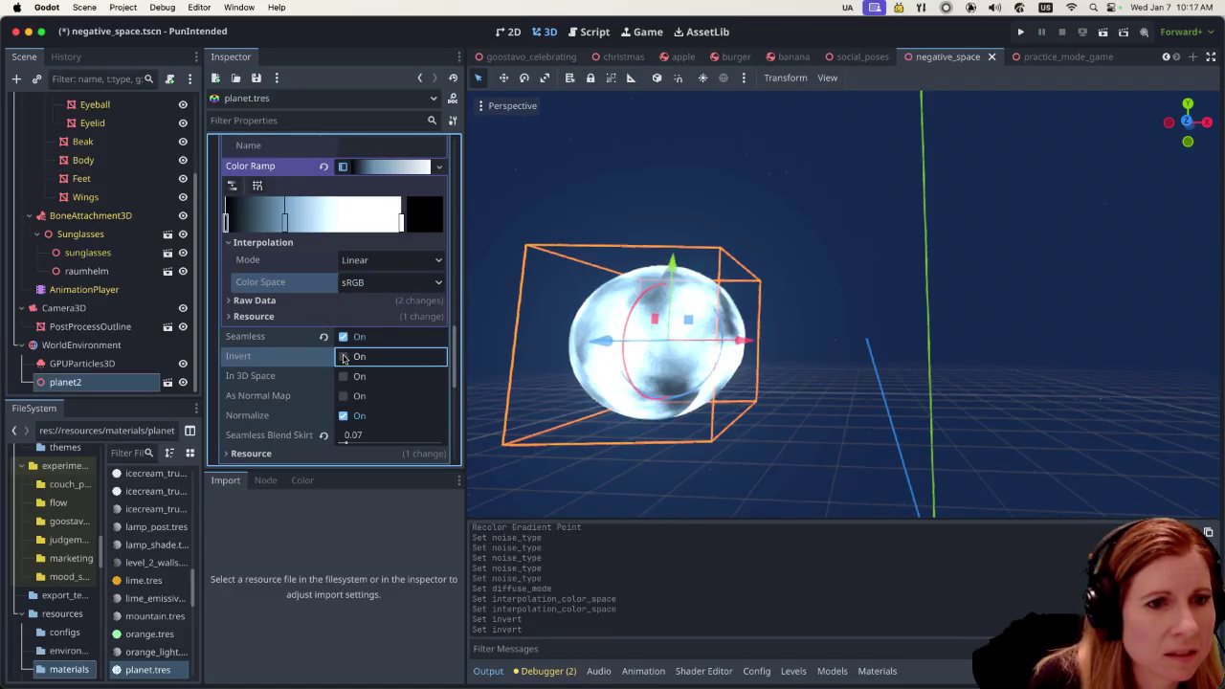
{"action": "scroll", "coordinate": [344, 356], "scroll_direction": "down", "scroll_amount": 1}
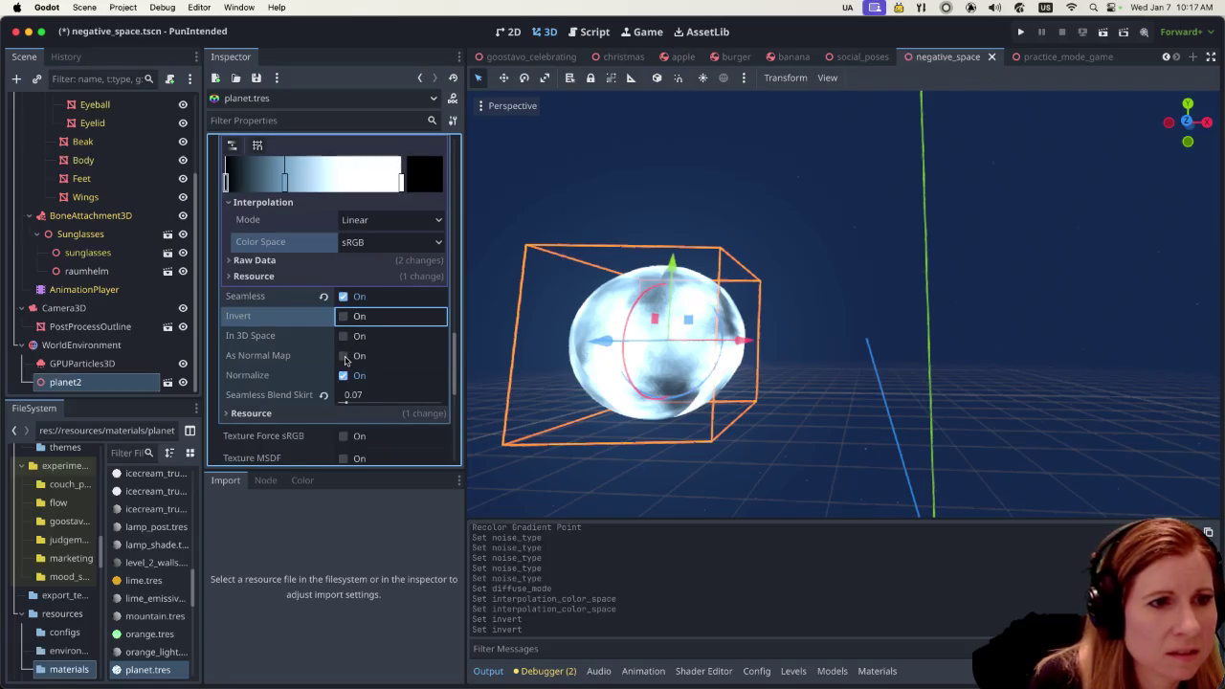
{"action": "left_click", "coordinate": [344, 356]}
{"action": "left_click", "coordinate": [344, 356]}
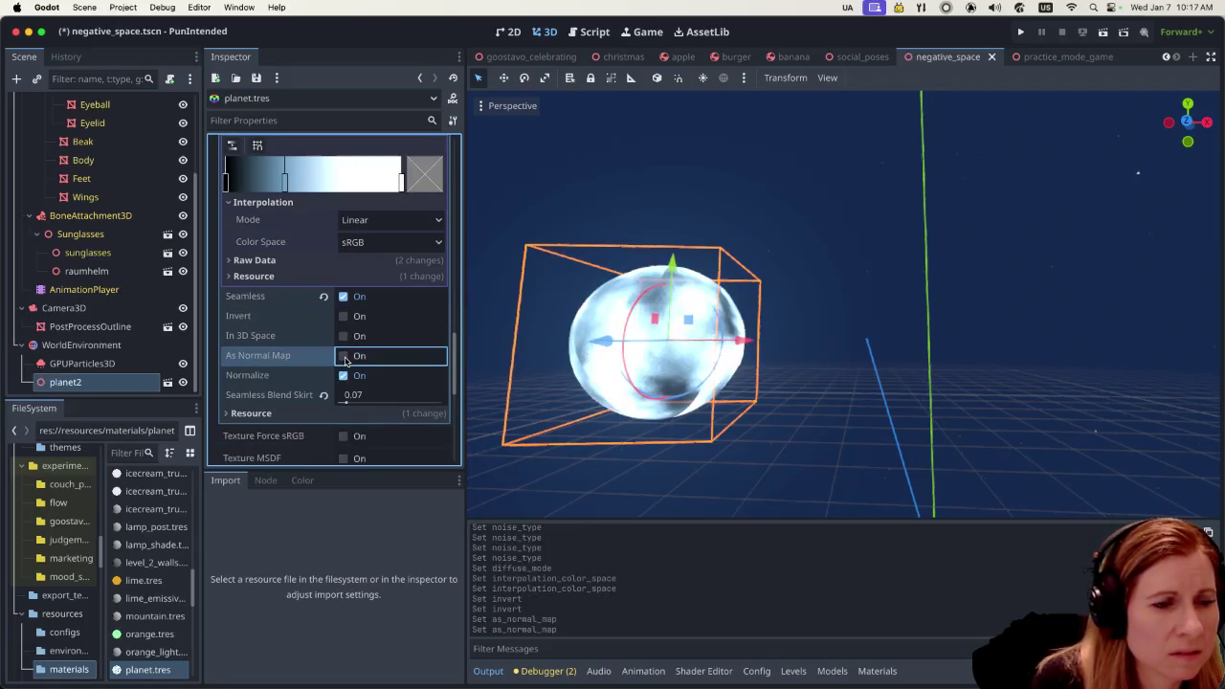
{"action": "left_click", "coordinate": [258, 412]}
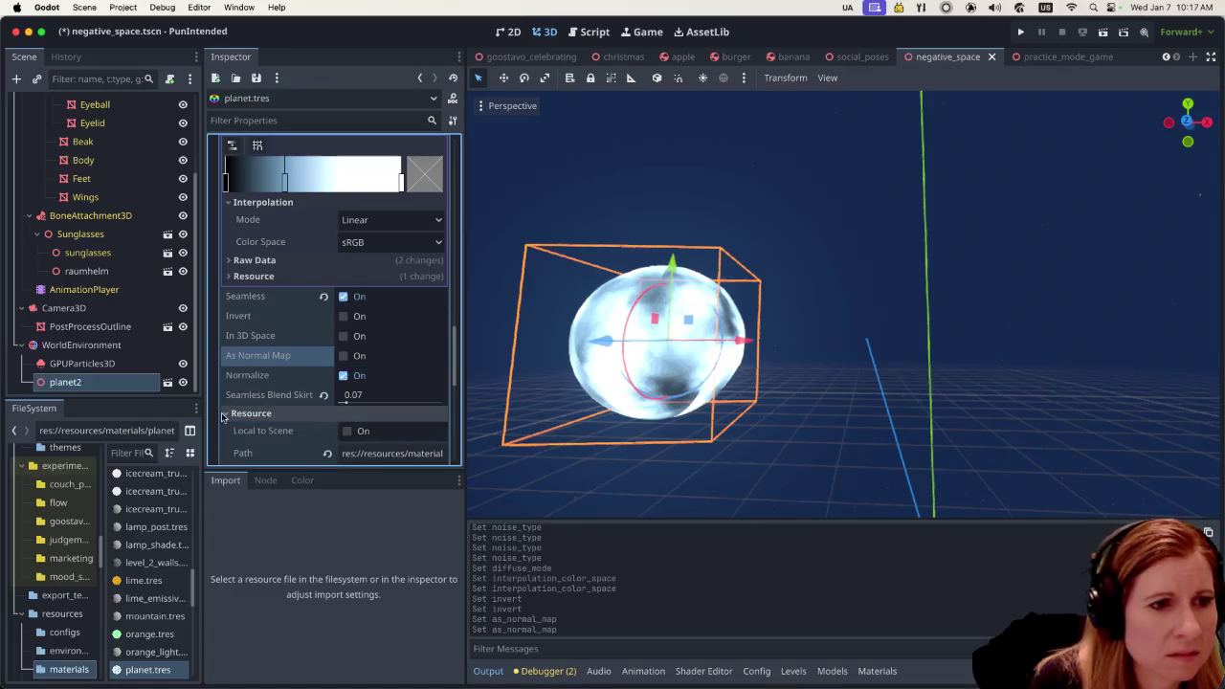
{"action": "left_click", "coordinate": [346, 432]}
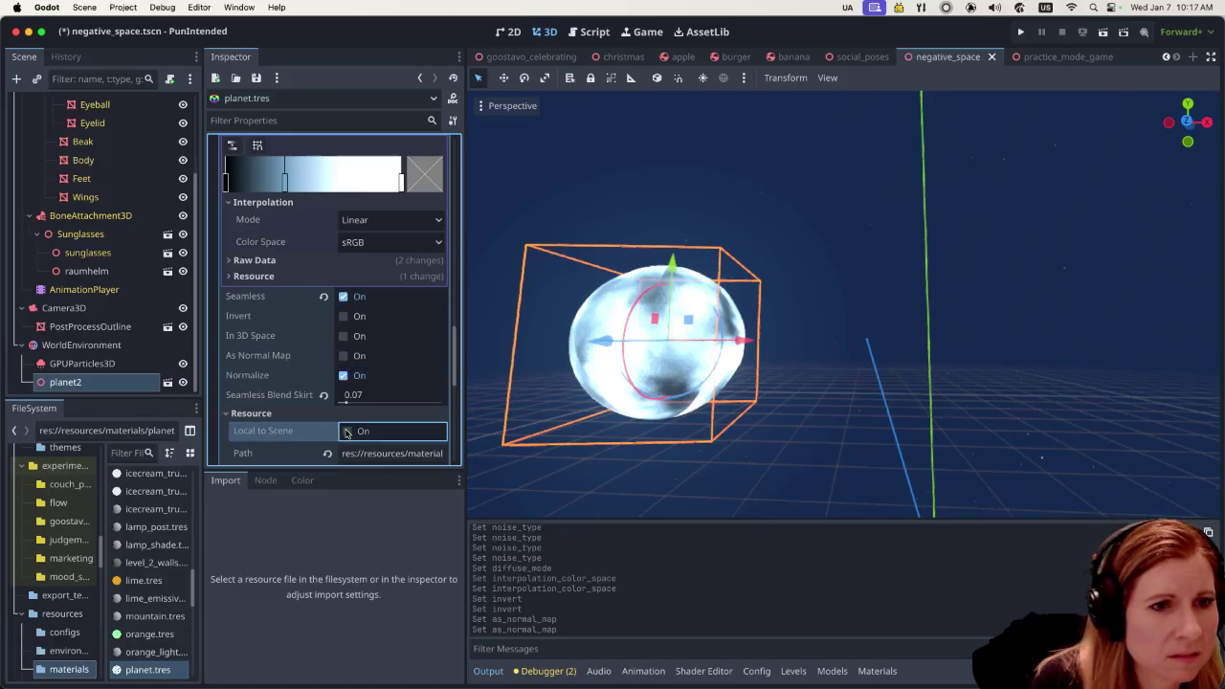
{"action": "left_click", "coordinate": [345, 432]}
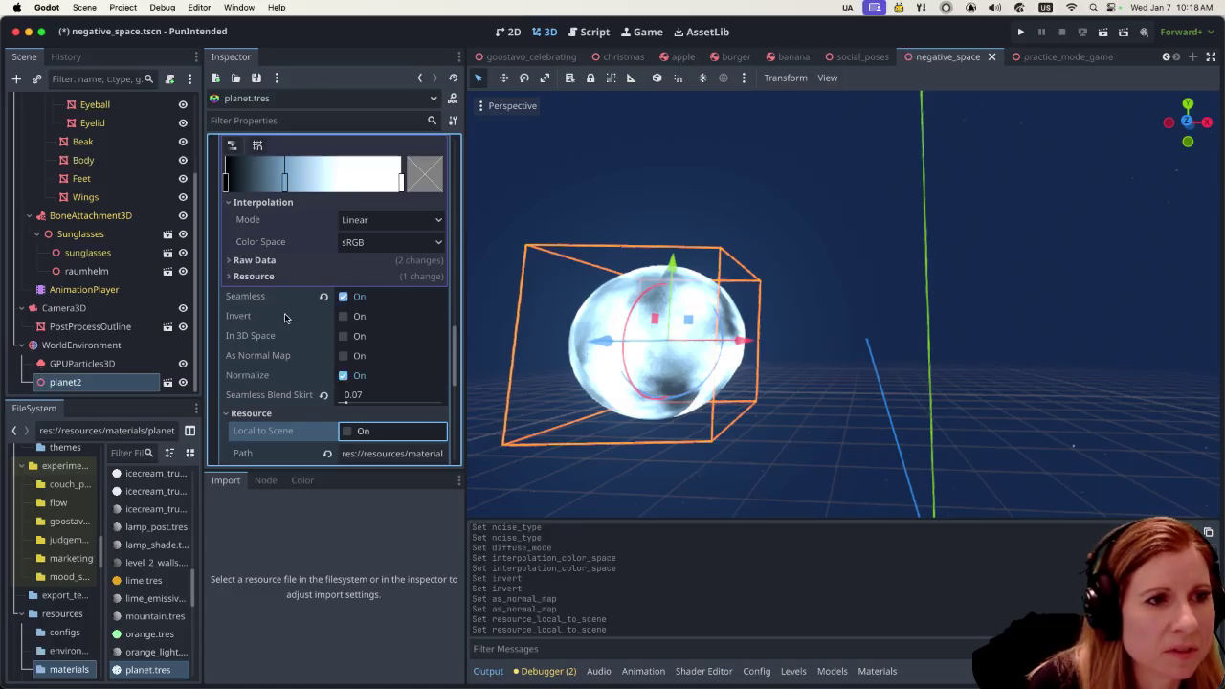
{"action": "scroll", "coordinate": [286, 321], "scroll_direction": "down", "scroll_amount": 4}
{"action": "scroll", "coordinate": [282, 324], "scroll_direction": "down", "scroll_amount": 1}
{"action": "scroll", "coordinate": [280, 326], "scroll_direction": "down", "scroll_amount": 2}
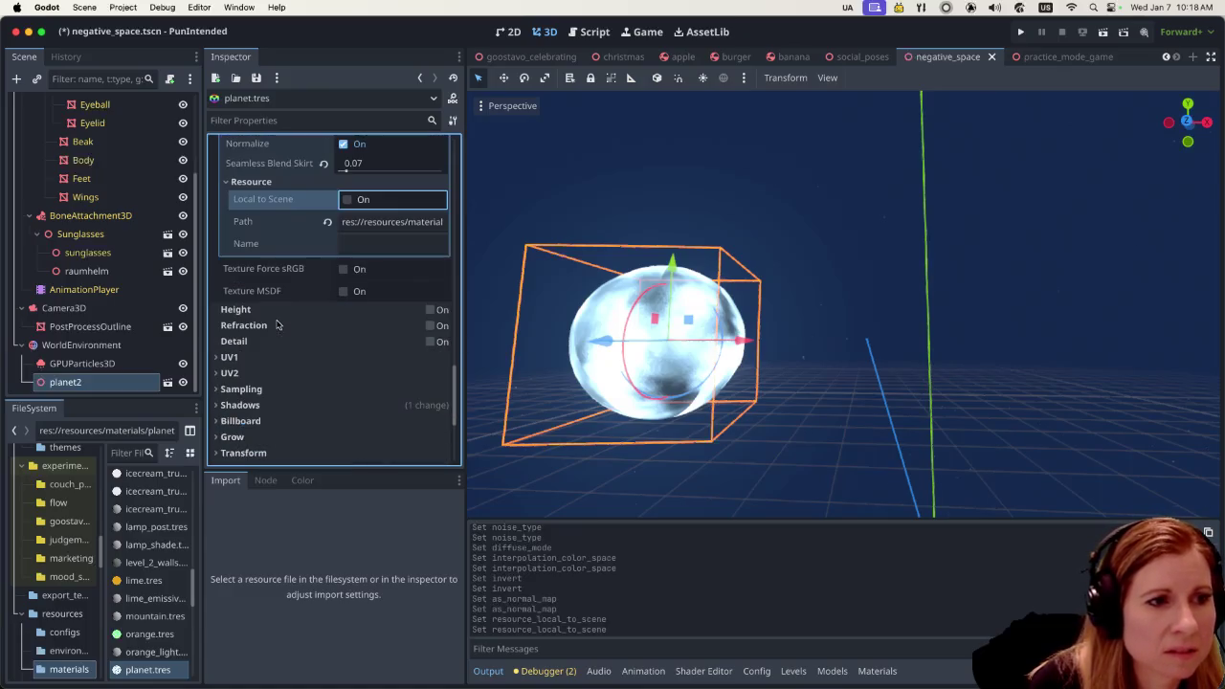
{"action": "left_click", "coordinate": [218, 357]}
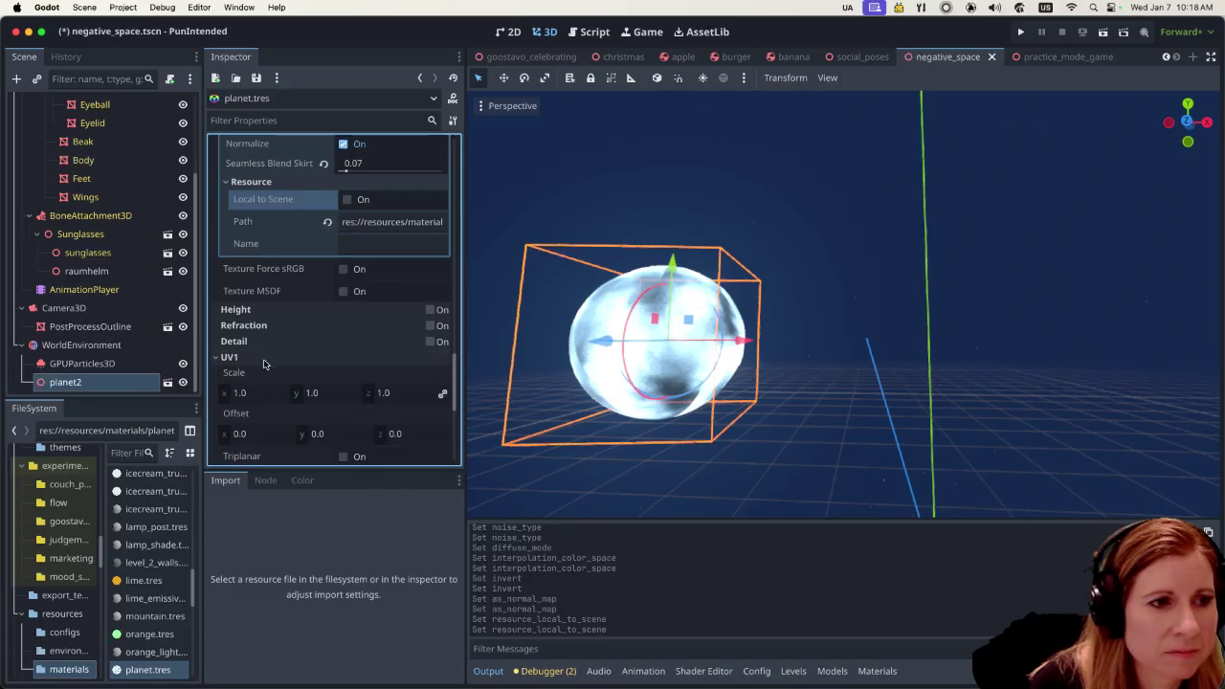
{"action": "scroll", "coordinate": [269, 356], "scroll_direction": "down", "scroll_amount": 2}
{"action": "left_click", "coordinate": [225, 409]}
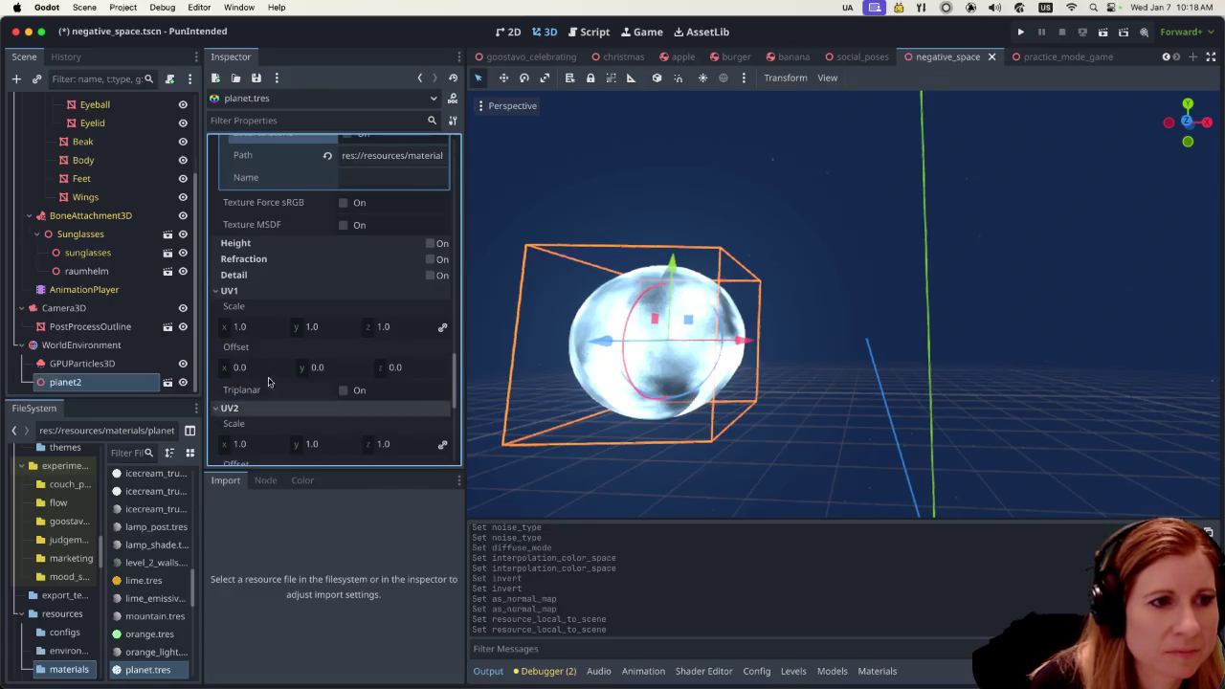
{"action": "scroll", "coordinate": [272, 383], "scroll_direction": "down", "scroll_amount": 2}
{"action": "scroll", "coordinate": [294, 345], "scroll_direction": "down", "scroll_amount": 2}
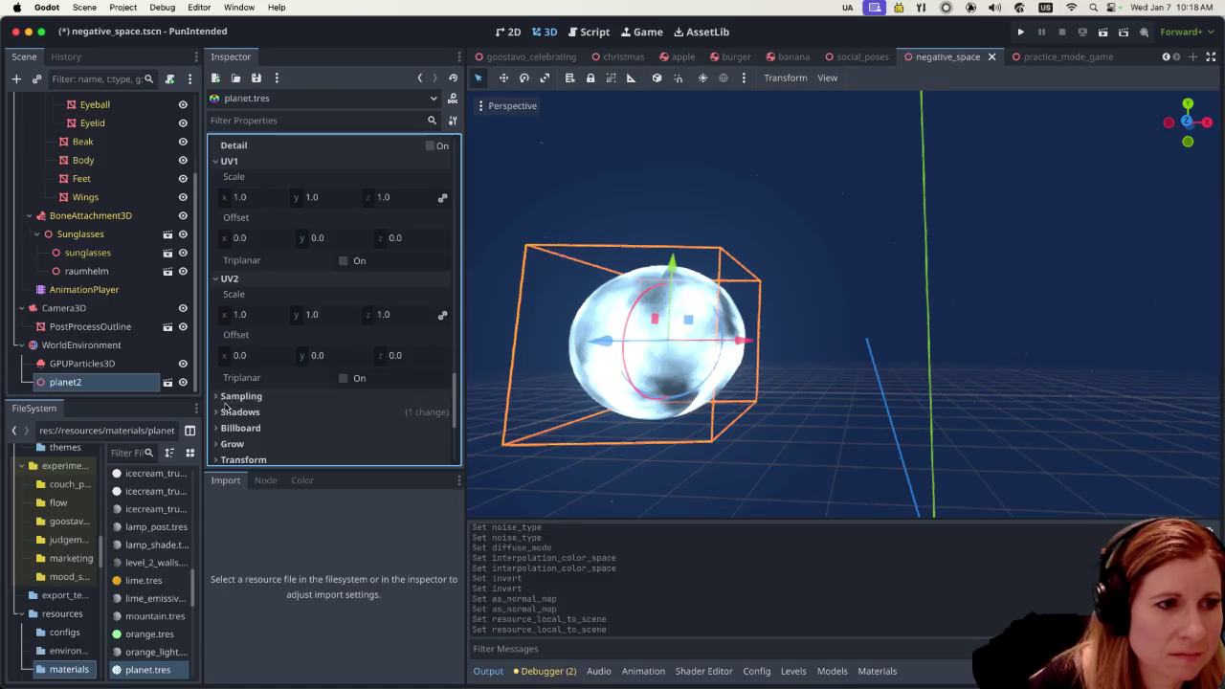
{"action": "scroll", "coordinate": [226, 407], "scroll_direction": "down", "scroll_amount": 2}
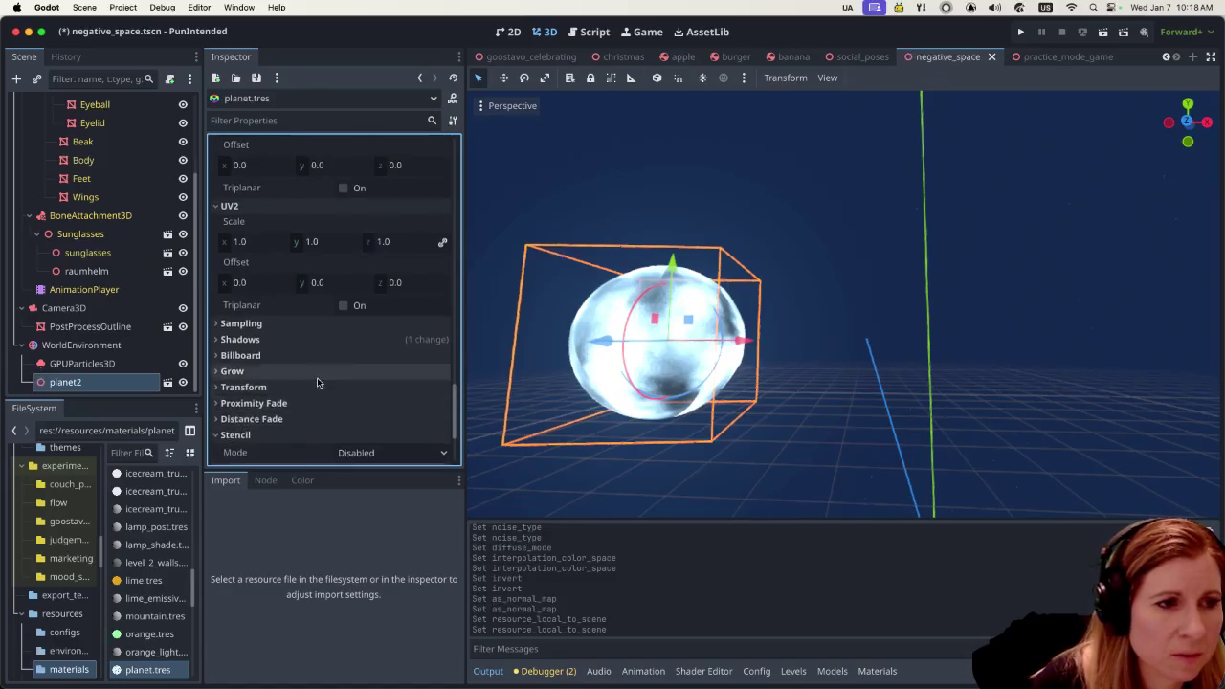
{"action": "scroll", "coordinate": [316, 383], "scroll_direction": "down", "scroll_amount": 4}
{"action": "left_click", "coordinate": [226, 292]}
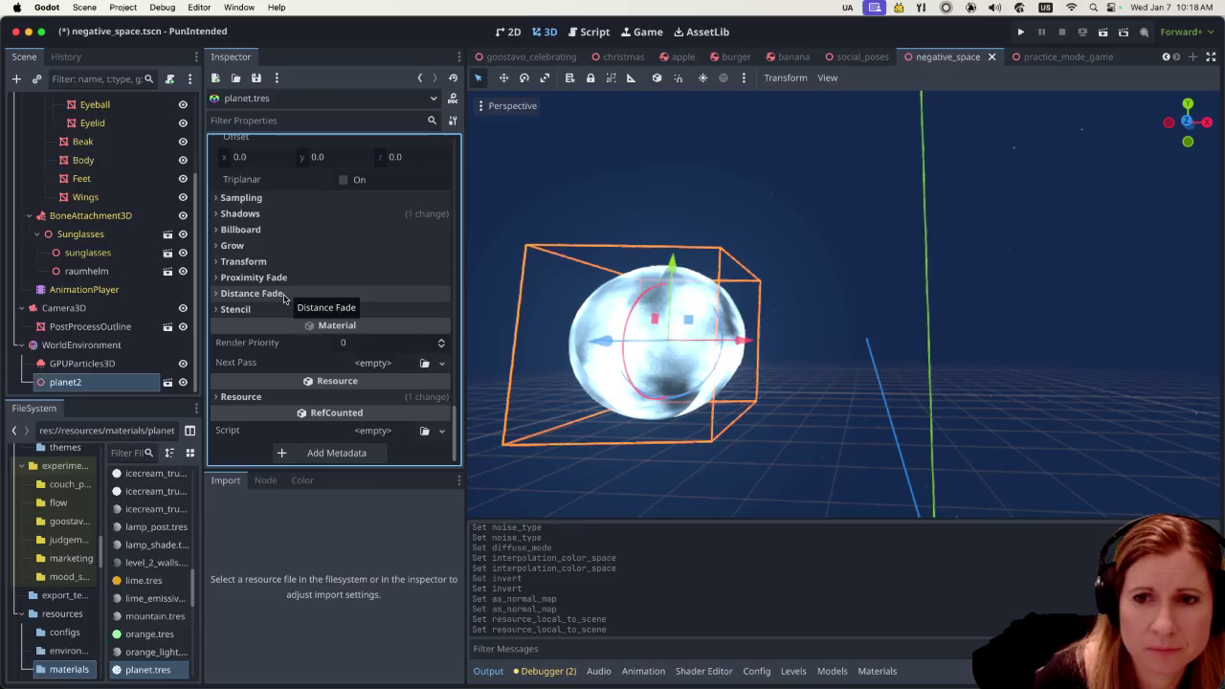
{"action": "scroll", "coordinate": [287, 302], "scroll_direction": "up", "scroll_amount": 3}
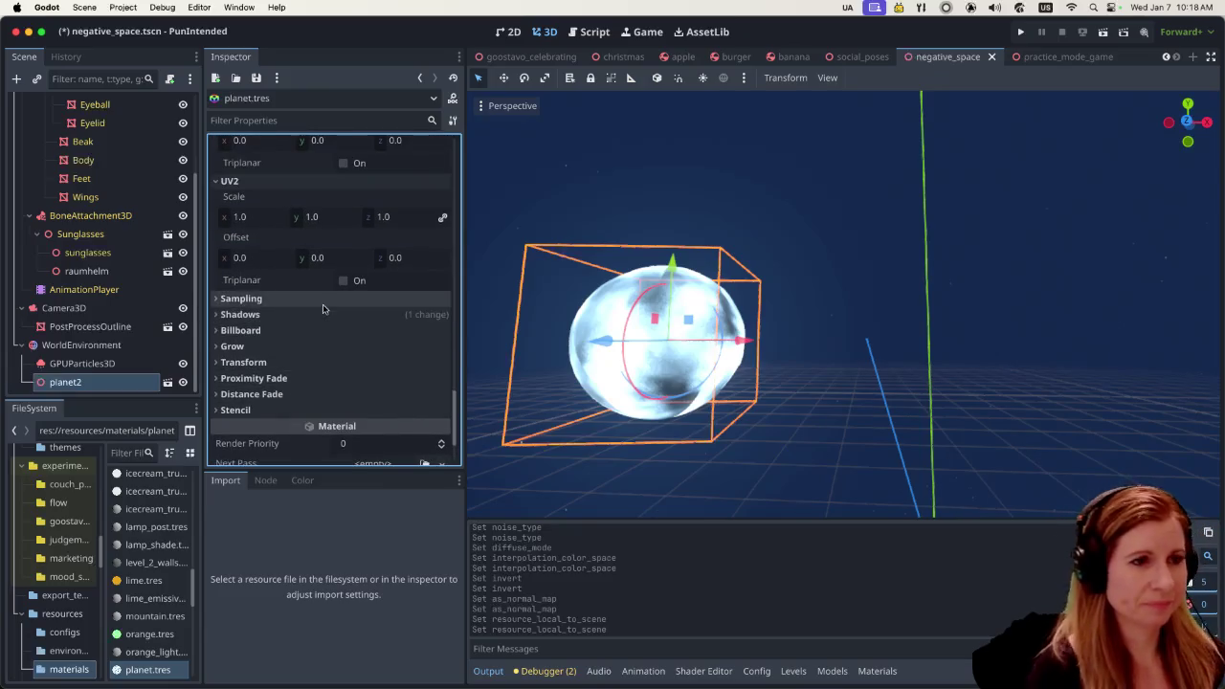
{"action": "scroll", "coordinate": [323, 308], "scroll_direction": "up", "scroll_amount": 2}
{"action": "scroll", "coordinate": [306, 314], "scroll_direction": "up", "scroll_amount": 2}
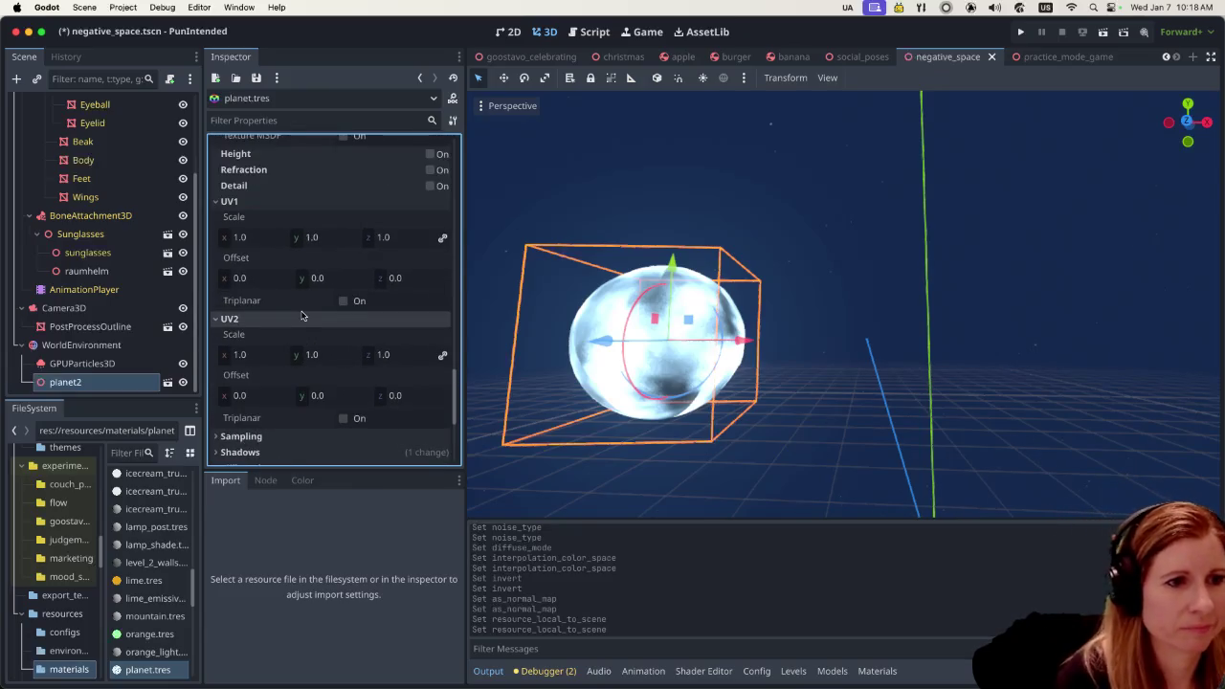
{"action": "scroll", "coordinate": [315, 312], "scroll_direction": "up", "scroll_amount": 2}
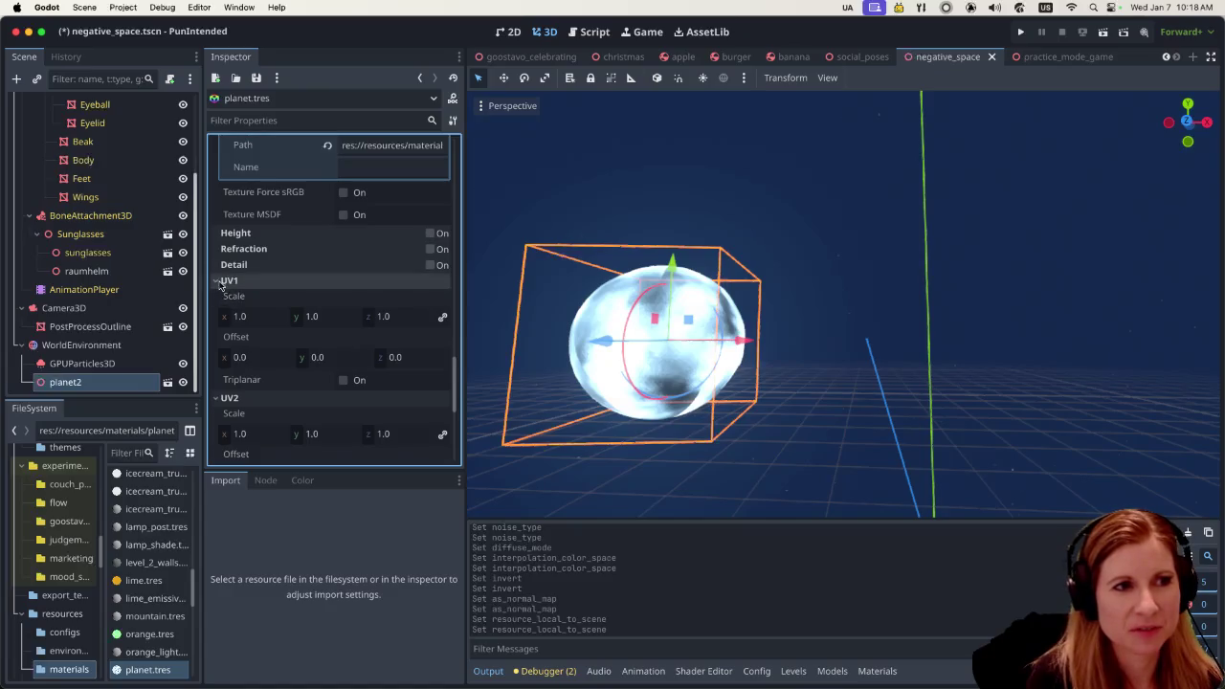
{"action": "left_click", "coordinate": [221, 280]}
{"action": "left_click", "coordinate": [222, 297]}
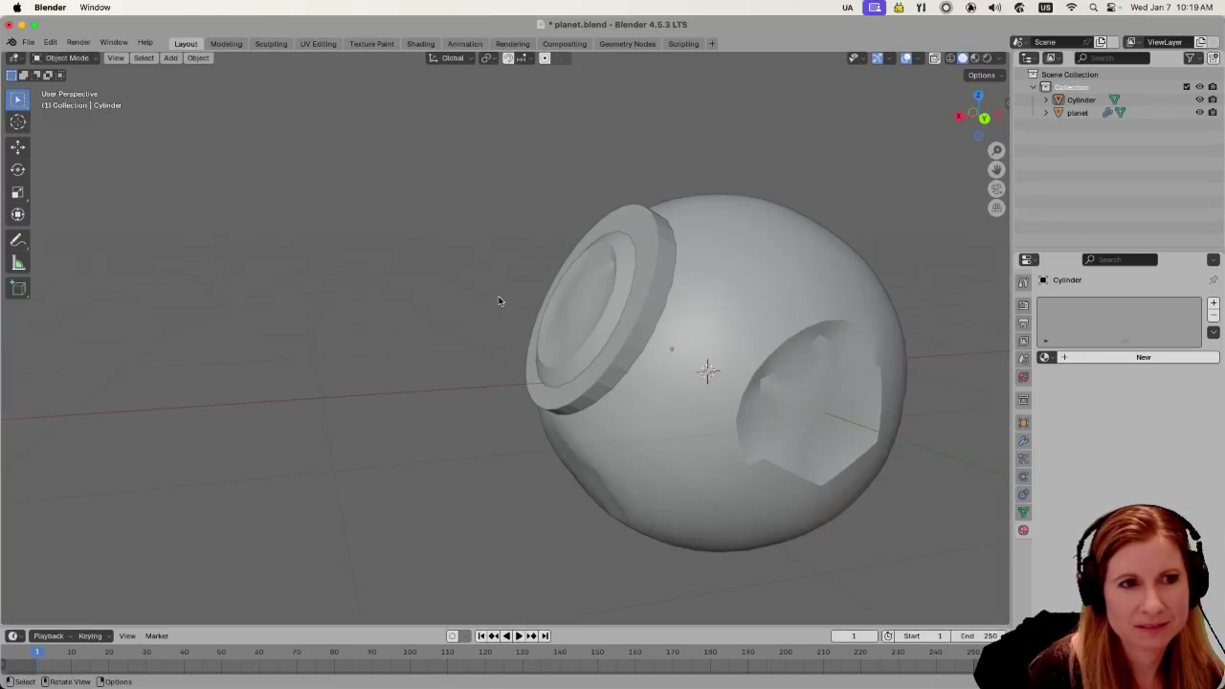
Undo the cylinder move, then select the planet sphere and open its Object context menu
{"action": "key", "text": "ctrl+z"}
{"action": "key", "text": "ctrl+z"}
{"action": "key", "text": "ctrl+z"}
{"action": "key", "text": "ctrl+z"}
{"action": "key", "text": "ctrl+z"}
{"action": "key", "text": "ctrl+z"}
{"action": "scroll", "coordinate": [423, 320], "scroll_direction": "down", "scroll_amount": 1}
{"action": "scroll", "coordinate": [423, 320], "scroll_direction": "down", "scroll_amount": 3}
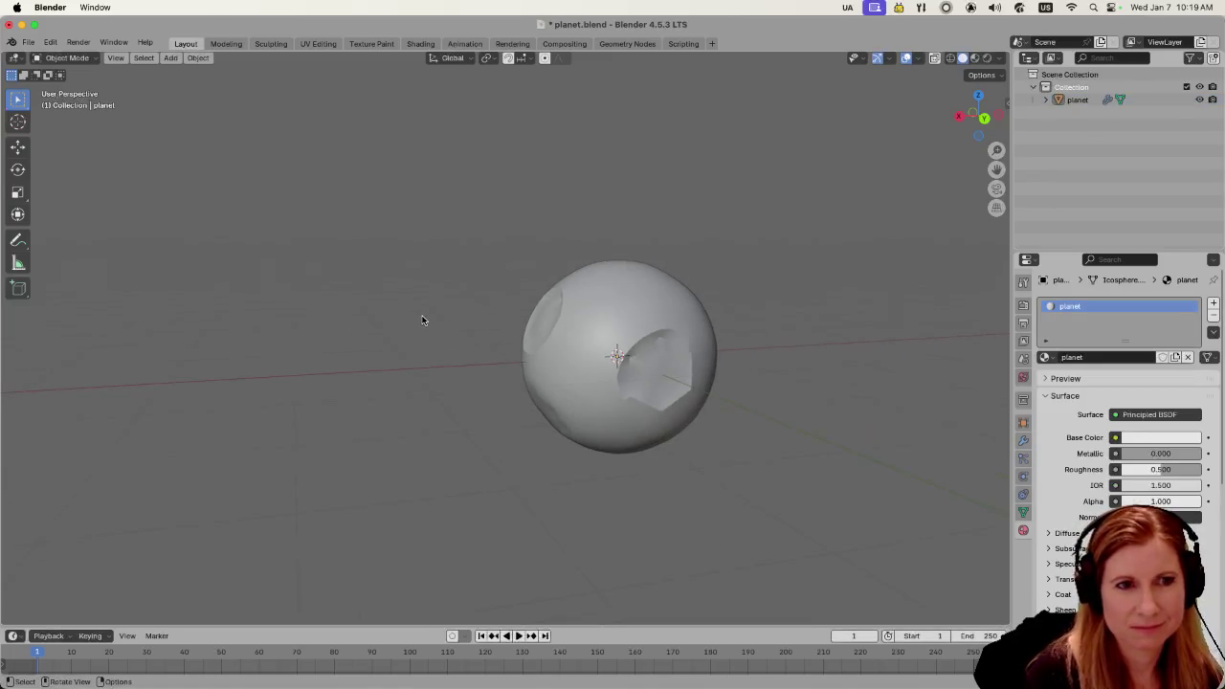
{"action": "left_click", "coordinate": [634, 323]}
{"action": "right_click", "coordinate": [634, 324]}
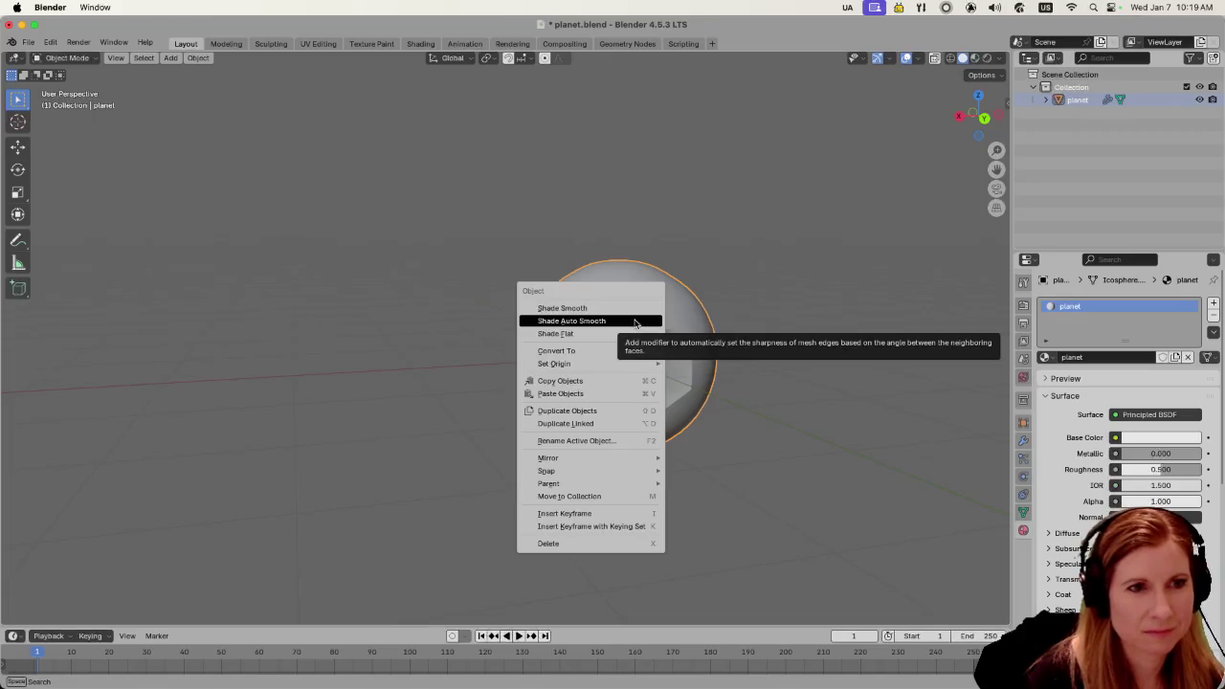
Close the Object menu, zoom in, select the planet sphere and enter Edit Mode
{"action": "left_click", "coordinate": [635, 324]}
{"action": "left_click", "coordinate": [542, 229]}
{"action": "scroll", "coordinate": [625, 386], "scroll_direction": "up", "scroll_amount": 4}
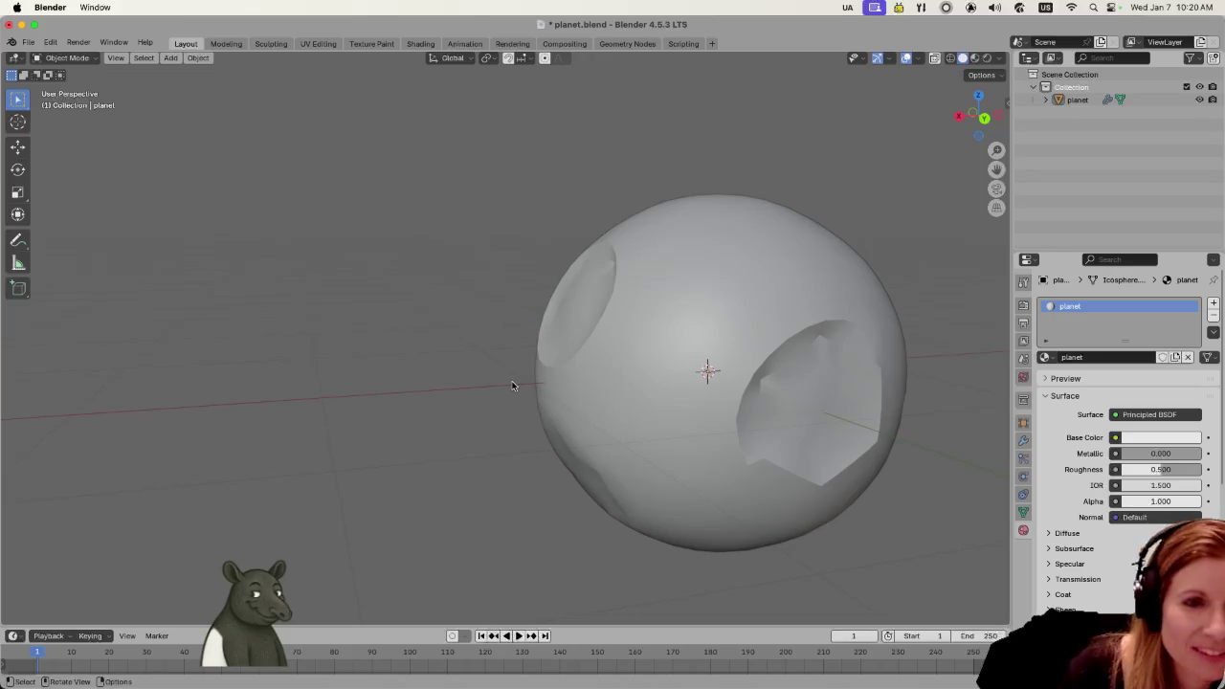
{"action": "left_click", "coordinate": [625, 399]}
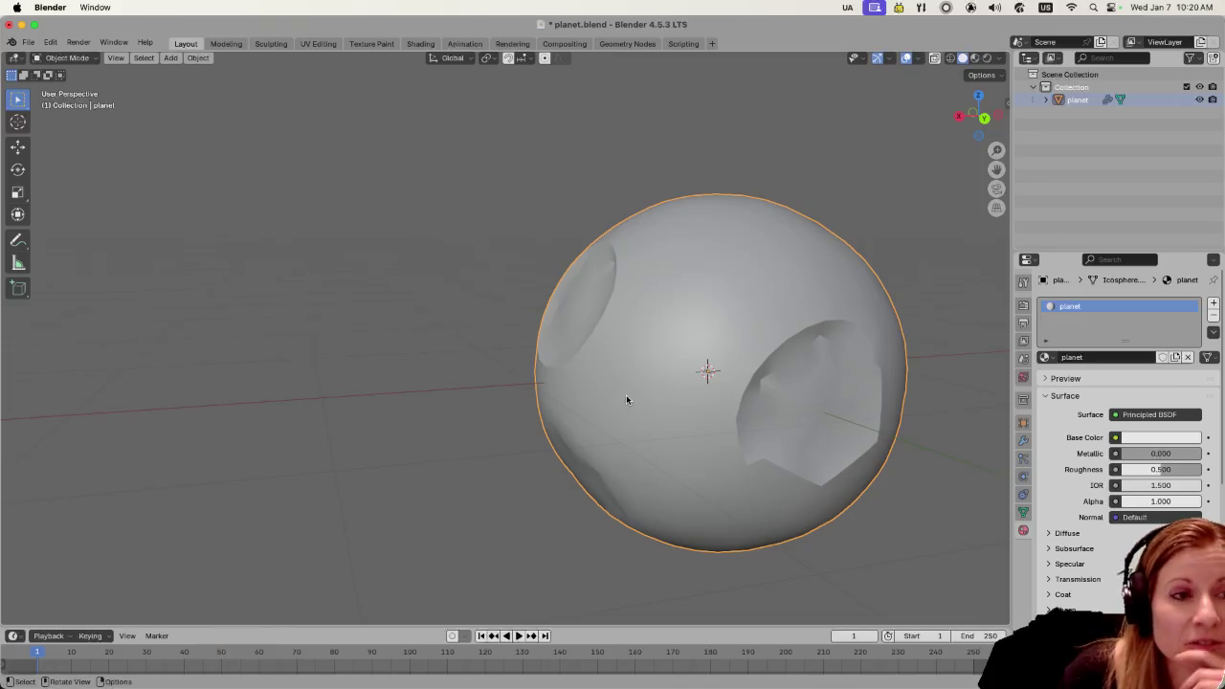
{"action": "key", "text": "Tab"}
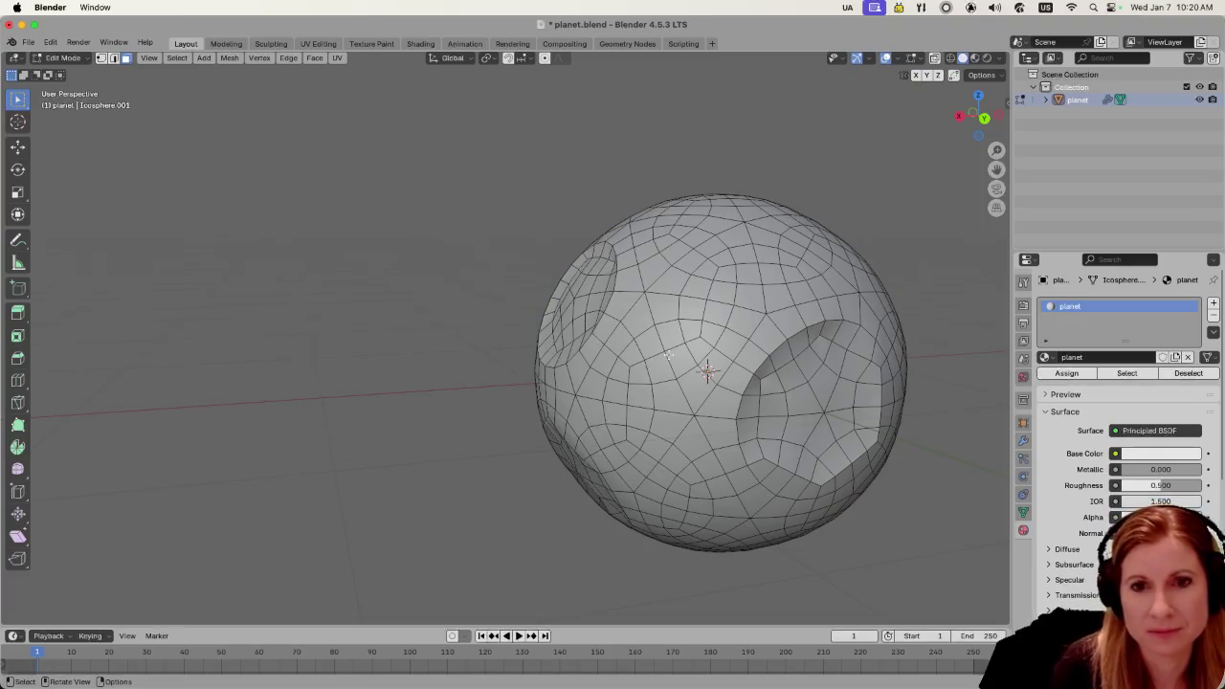
Pan and orbit around the planet sphere's edit-mode mesh to view its other side
{"action": "middle_click_drag", "start_coordinate": [756, 328], "coordinate": [636, 331], "text": "shift"}
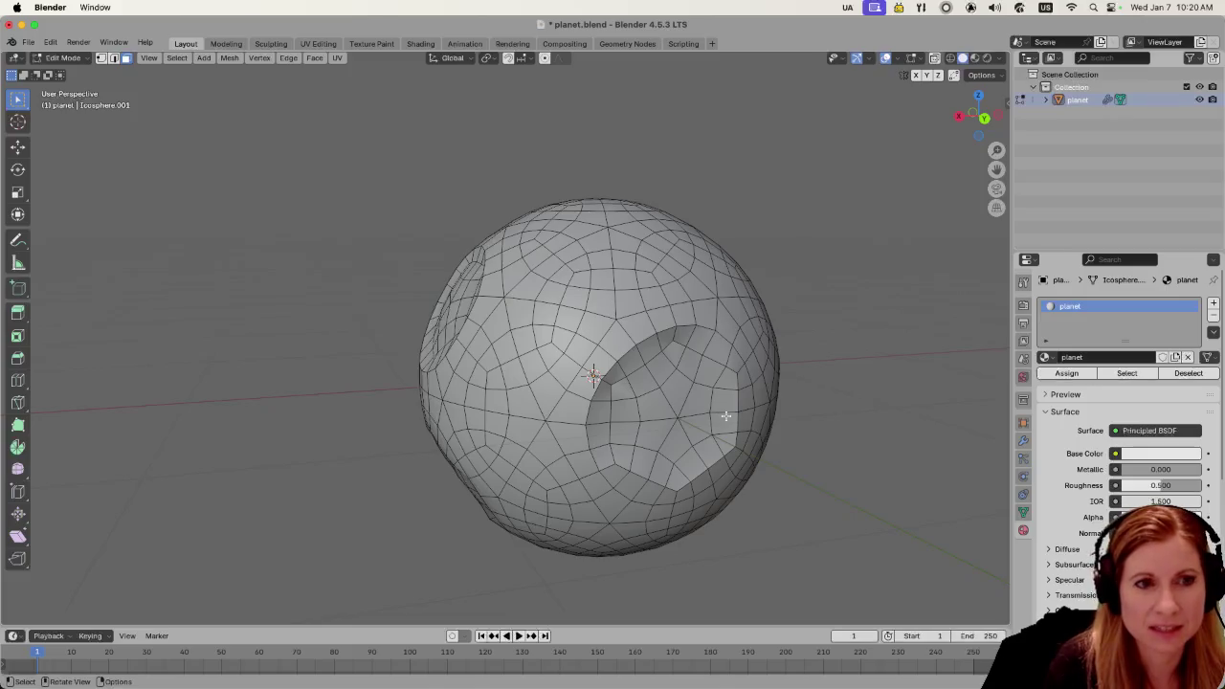
{"action": "scroll", "coordinate": [727, 383], "scroll_direction": "down", "scroll_amount": 1}
{"action": "scroll", "coordinate": [700, 495], "scroll_direction": "down", "scroll_amount": 2}
{"action": "scroll", "coordinate": [696, 497], "scroll_direction": "up", "scroll_amount": 5}
{"action": "scroll", "coordinate": [696, 496], "scroll_direction": "down", "scroll_amount": 2}
{"action": "mouse_move", "coordinate": [694, 495]}
{"action": "middle_mouse_down"}
{"action": "mouse_move", "coordinate": [676, 500]}
{"action": "mouse_move", "coordinate": [823, 481]}
{"action": "mouse_move", "coordinate": [757, 511]}
{"action": "mouse_move", "coordinate": [572, 503]}
{"action": "mouse_move", "coordinate": [741, 412]}
{"action": "mouse_move", "coordinate": [556, 473]}
{"action": "middle_mouse_up"}
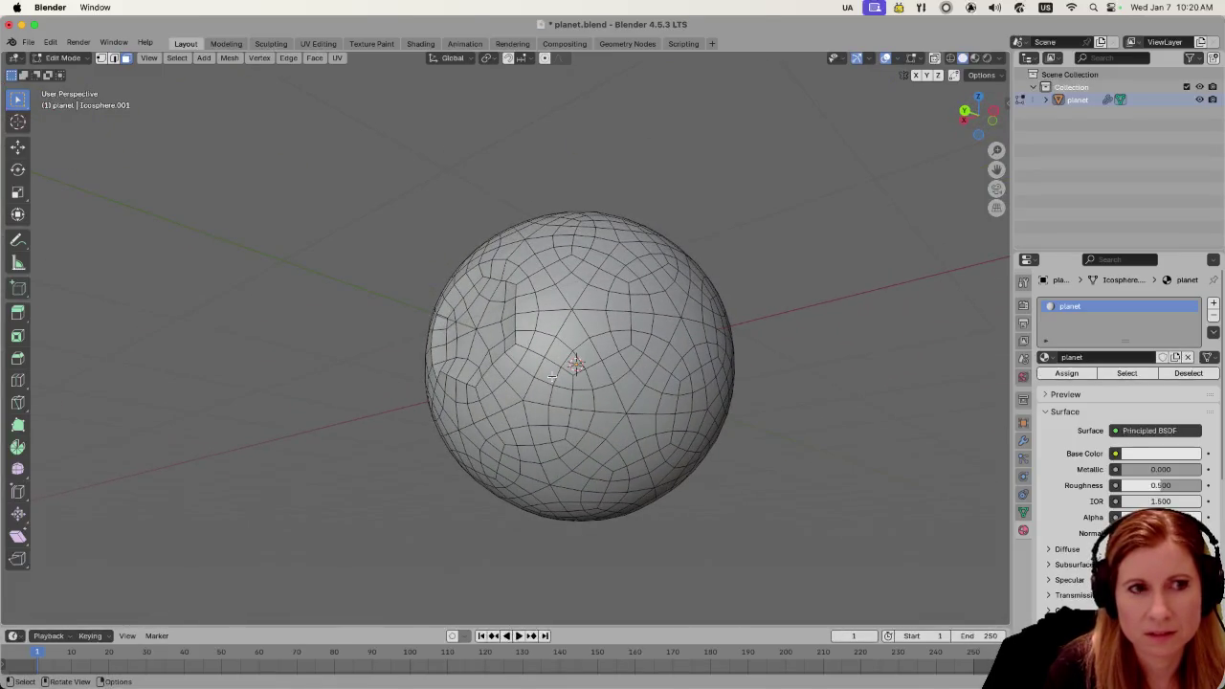
{"action": "mouse_move", "coordinate": [552, 378]}
{"action": "middle_mouse_down"}
{"action": "mouse_move", "coordinate": [745, 401]}
{"action": "mouse_move", "coordinate": [798, 380]}
{"action": "mouse_move", "coordinate": [645, 430]}
{"action": "middle_mouse_up"}
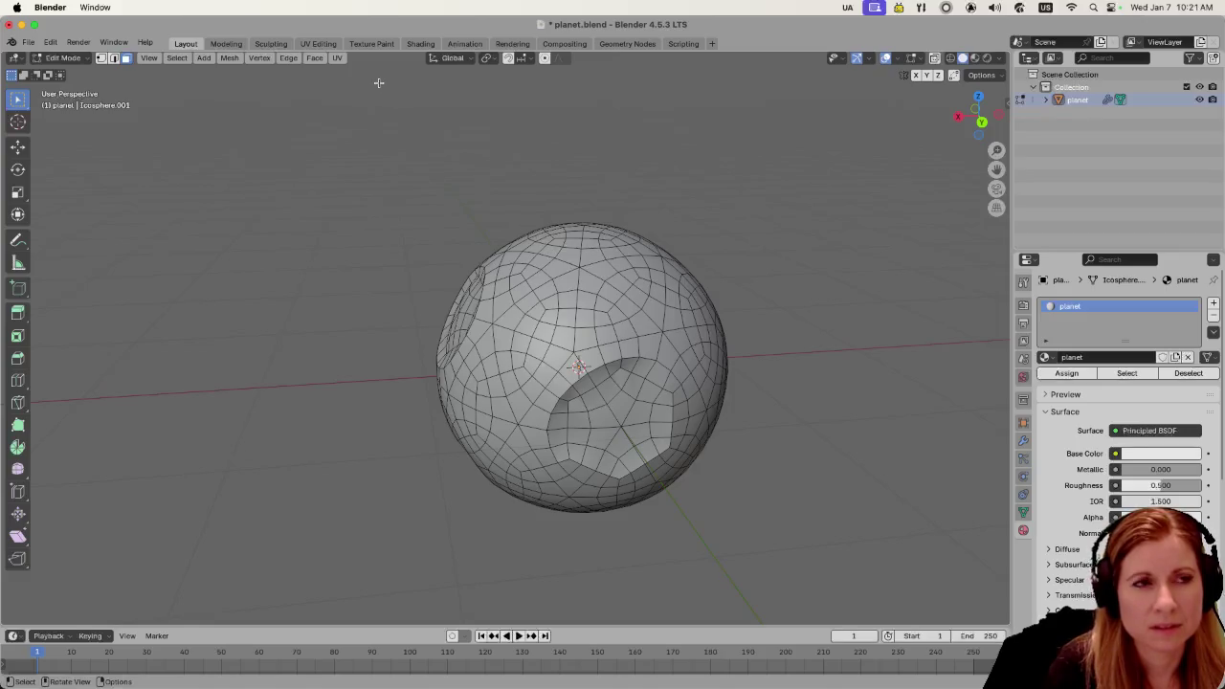
Switch to the UV Editing workspace, showing the UV grid beside the sphere's mesh
{"action": "left_click", "coordinate": [318, 43]}
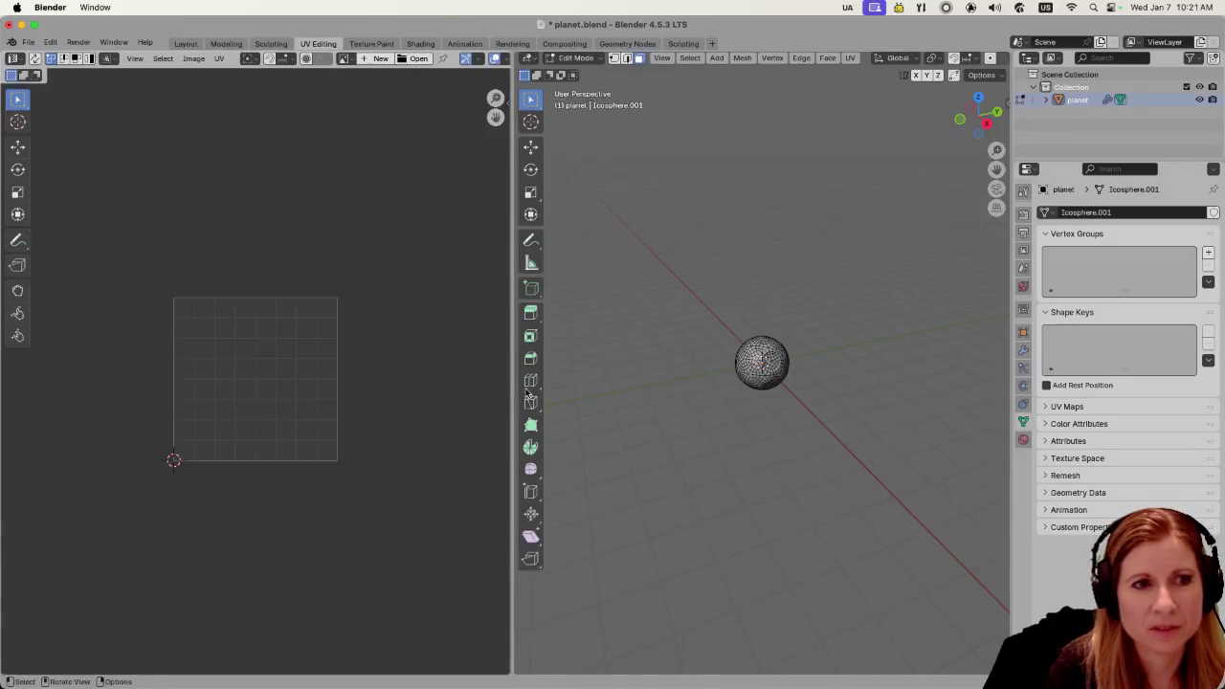
{"action": "scroll", "coordinate": [772, 372], "scroll_direction": "up", "scroll_amount": 3}
{"action": "scroll", "coordinate": [775, 397], "scroll_direction": "up", "scroll_amount": 5}
{"action": "scroll", "coordinate": [790, 410], "scroll_direction": "up", "scroll_amount": 2}
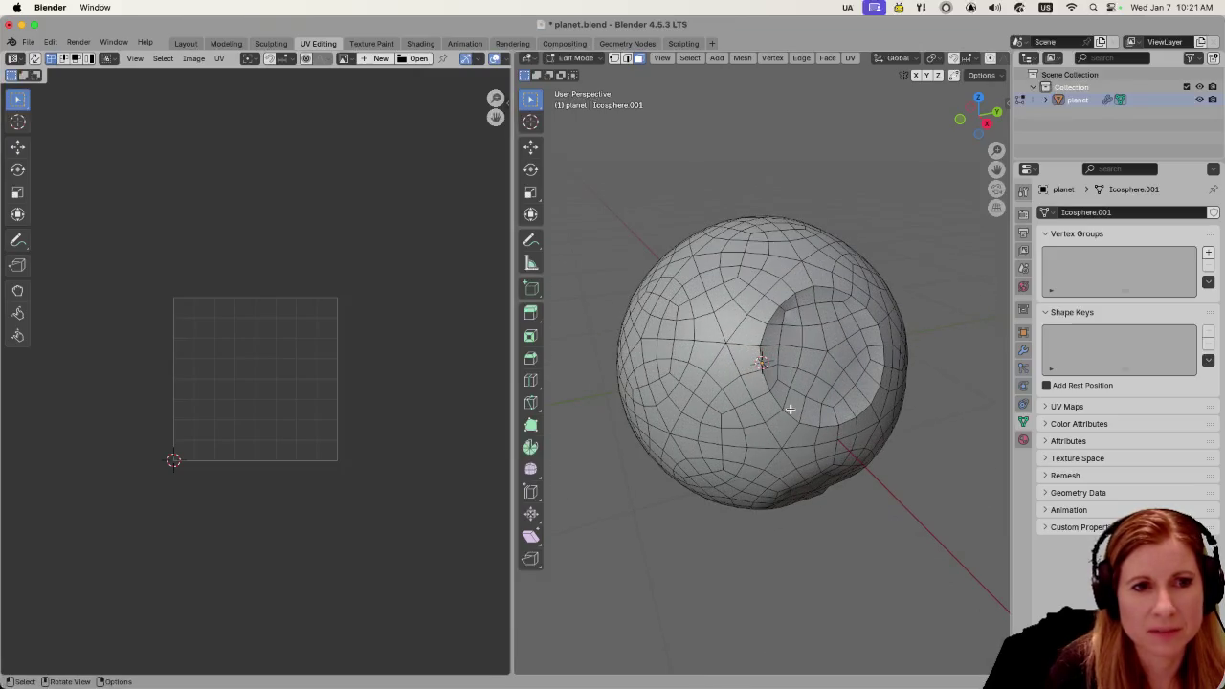
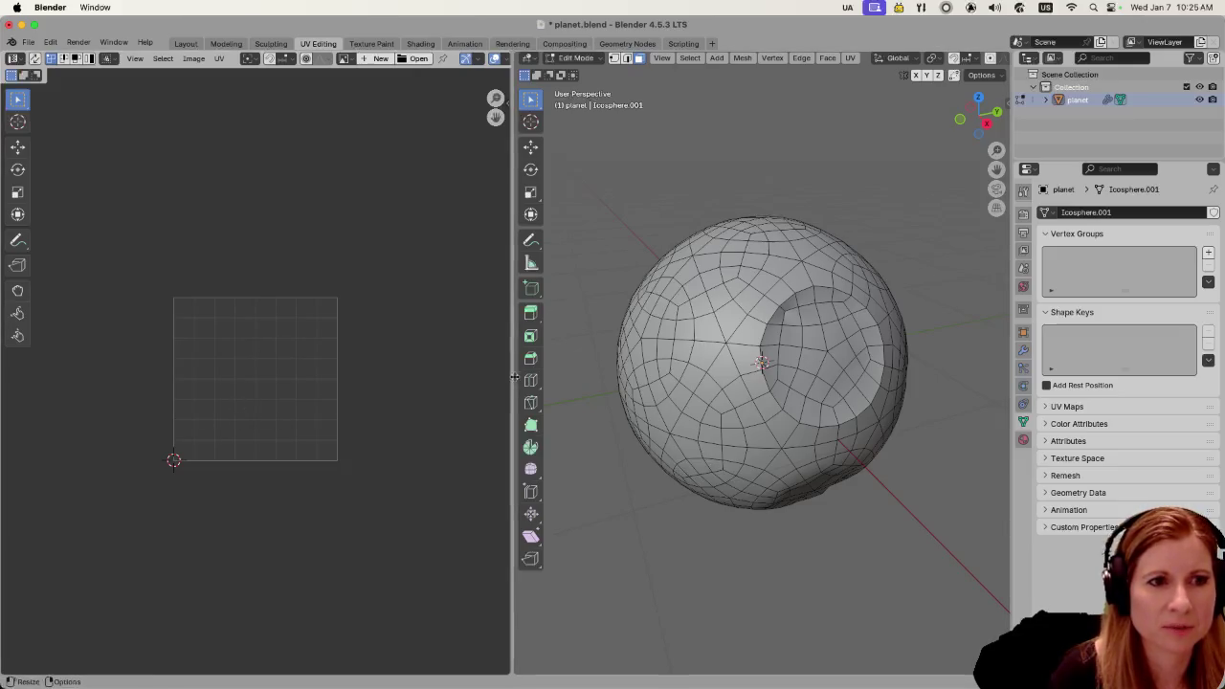
Widen the 3D viewport beside the UV editor and box-select faces on the planet sphere
{"action": "mouse_move", "coordinate": [512, 379]}
{"action": "left_mouse_down"}
{"action": "mouse_move", "coordinate": [409, 409]}
{"action": "mouse_move", "coordinate": [438, 408]}
{"action": "left_mouse_up"}
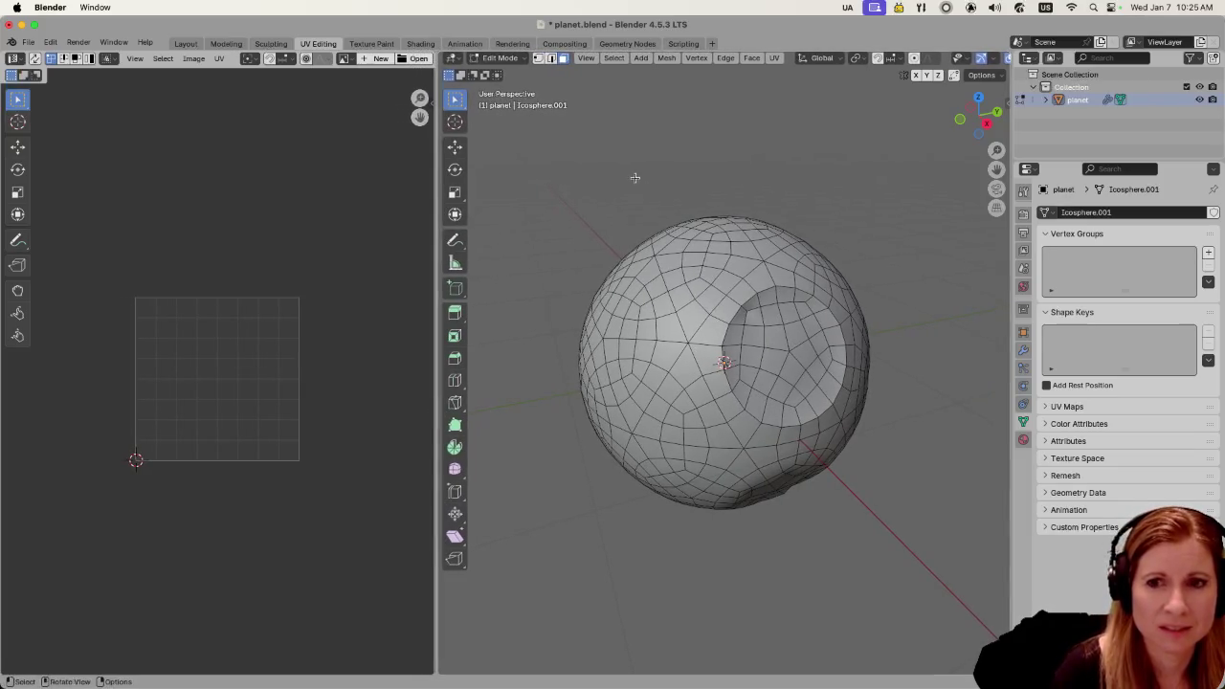
{"action": "left_click_drag", "start_coordinate": [557, 182], "coordinate": [845, 629]}
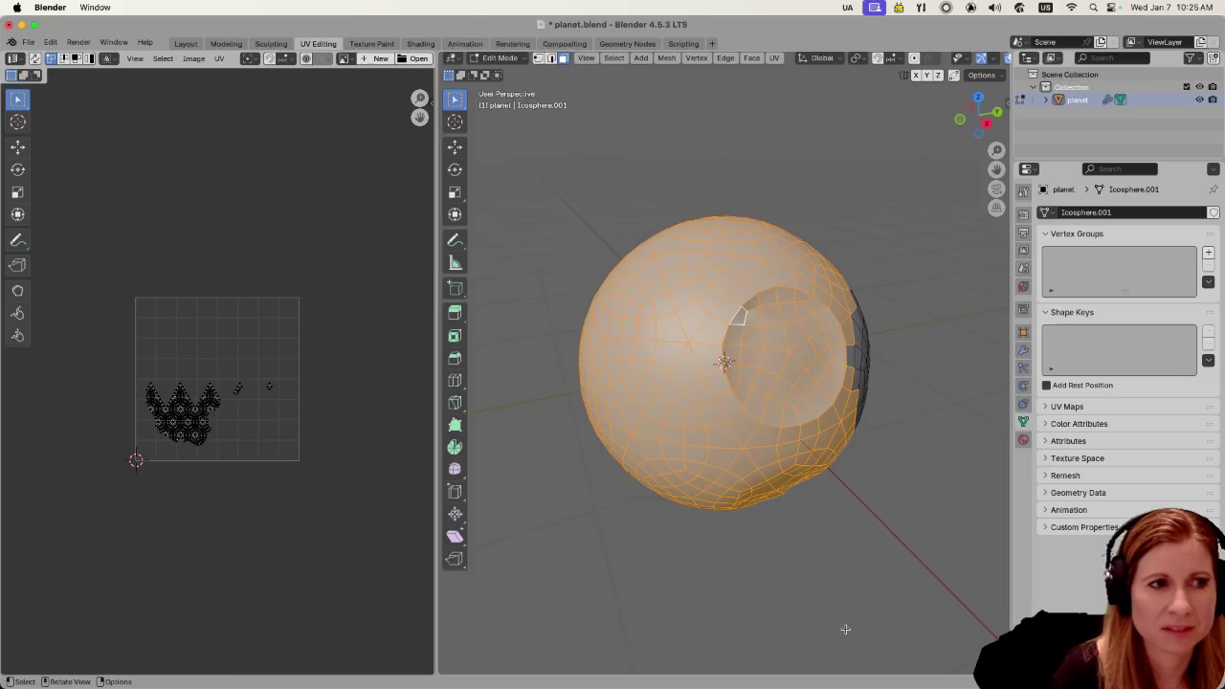
{"action": "left_click", "coordinate": [501, 410]}
{"action": "left_click_drag", "start_coordinate": [522, 145], "coordinate": [942, 590]}
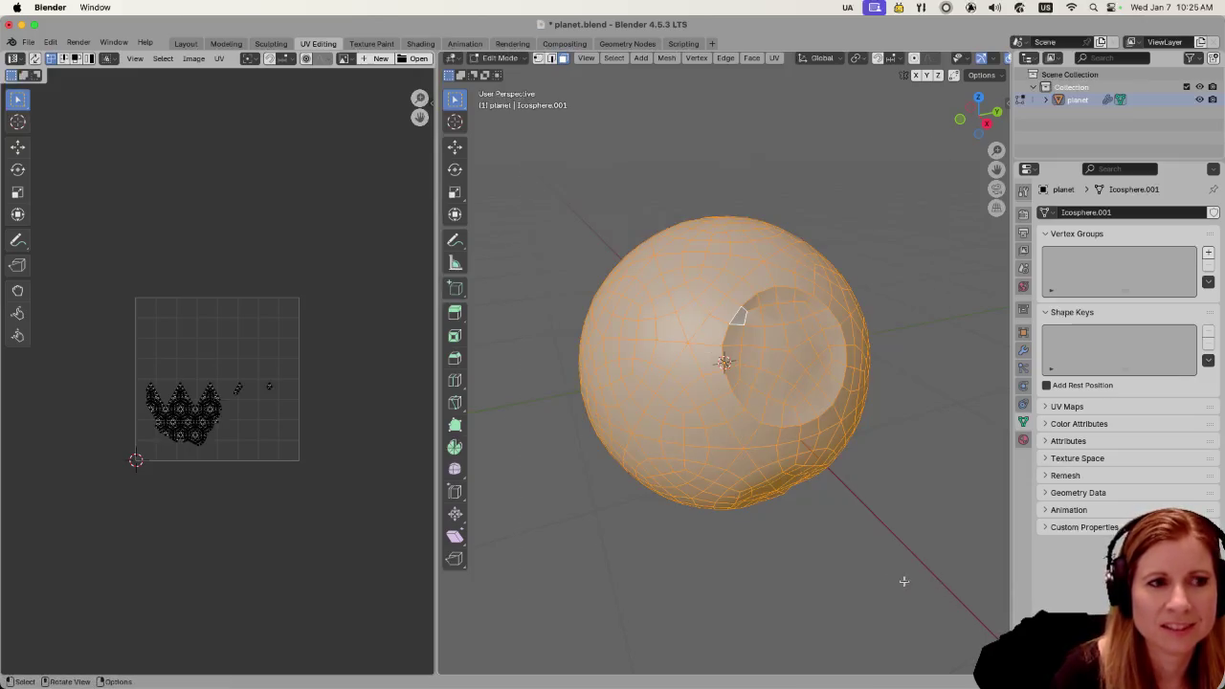
Select every face of the planet with A and zoom to inspect the sphere
{"action": "mouse_move", "coordinate": [880, 572]}
{"action": "middle_mouse_down"}
{"action": "mouse_move", "coordinate": [833, 525]}
{"action": "mouse_move", "coordinate": [842, 602]}
{"action": "mouse_move", "coordinate": [957, 520]}
{"action": "mouse_move", "coordinate": [755, 491]}
{"action": "mouse_move", "coordinate": [815, 491]}
{"action": "mouse_move", "coordinate": [829, 478]}
{"action": "middle_mouse_up"}
{"action": "key", "text": "a"}
{"action": "scroll", "coordinate": [834, 525], "scroll_direction": "down", "scroll_amount": 4}
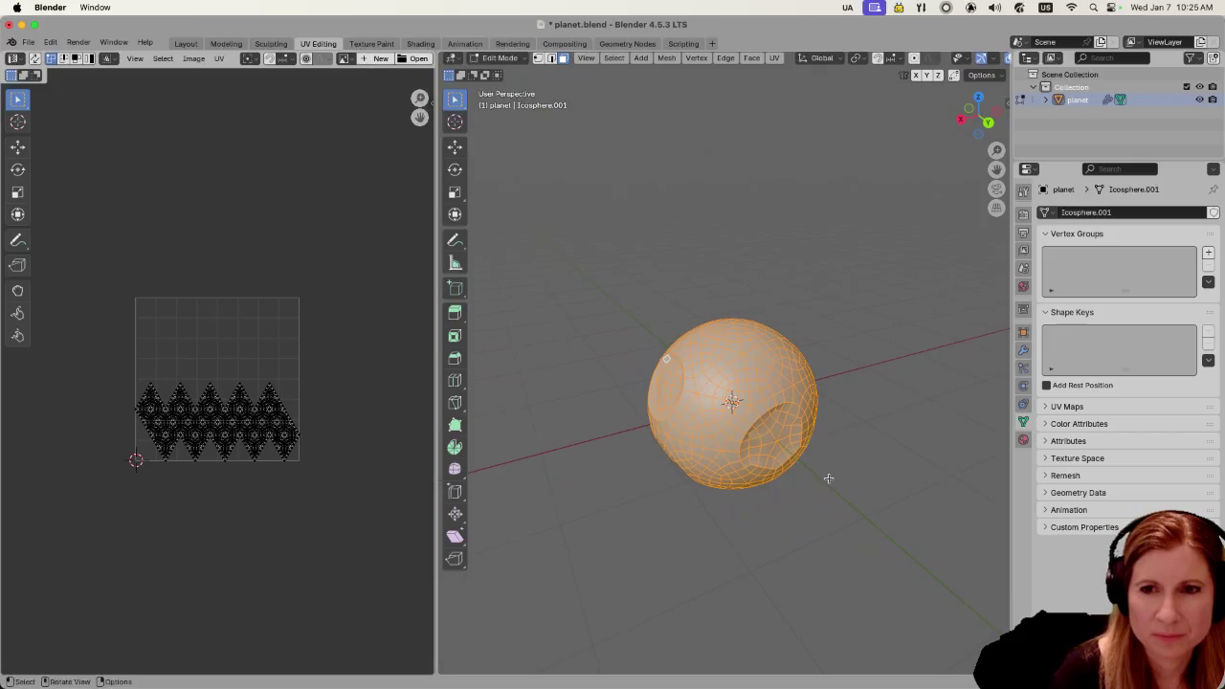
{"action": "scroll", "coordinate": [850, 509], "scroll_direction": "up", "scroll_amount": 2}
{"action": "scroll", "coordinate": [850, 511], "scroll_direction": "up", "scroll_amount": 1}
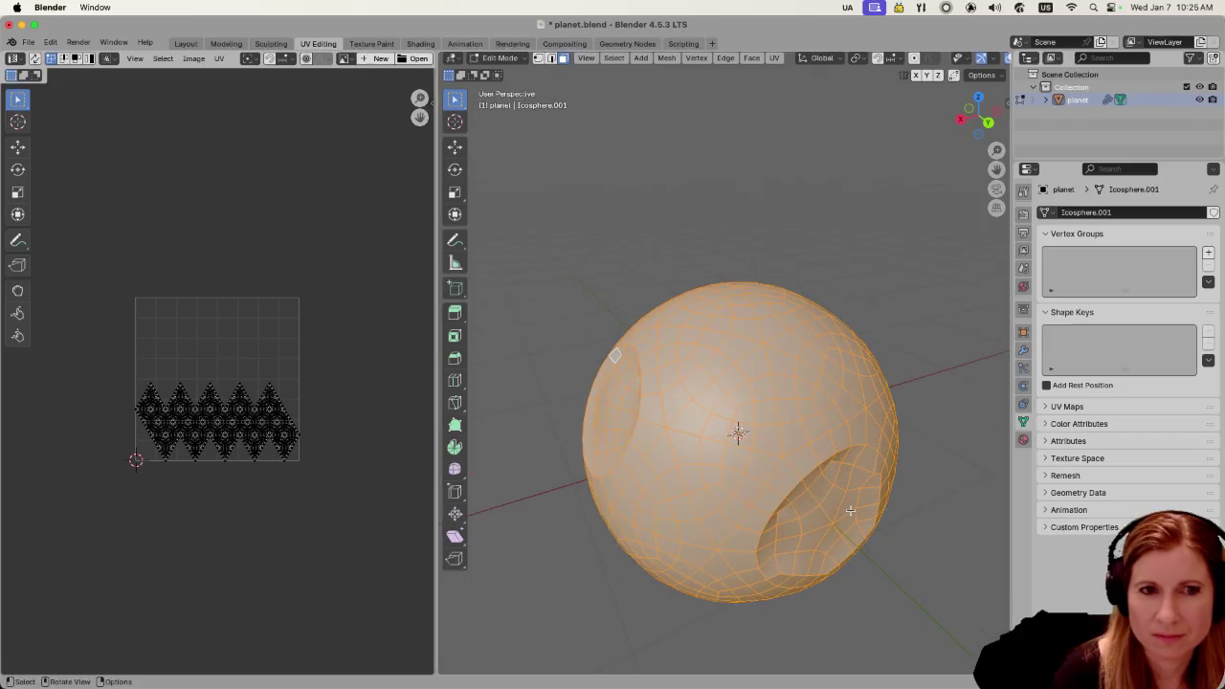
Unwrap the planet with Smart UV Project at default settings and return to Object Mode
{"action": "right_click", "coordinate": [778, 385]}
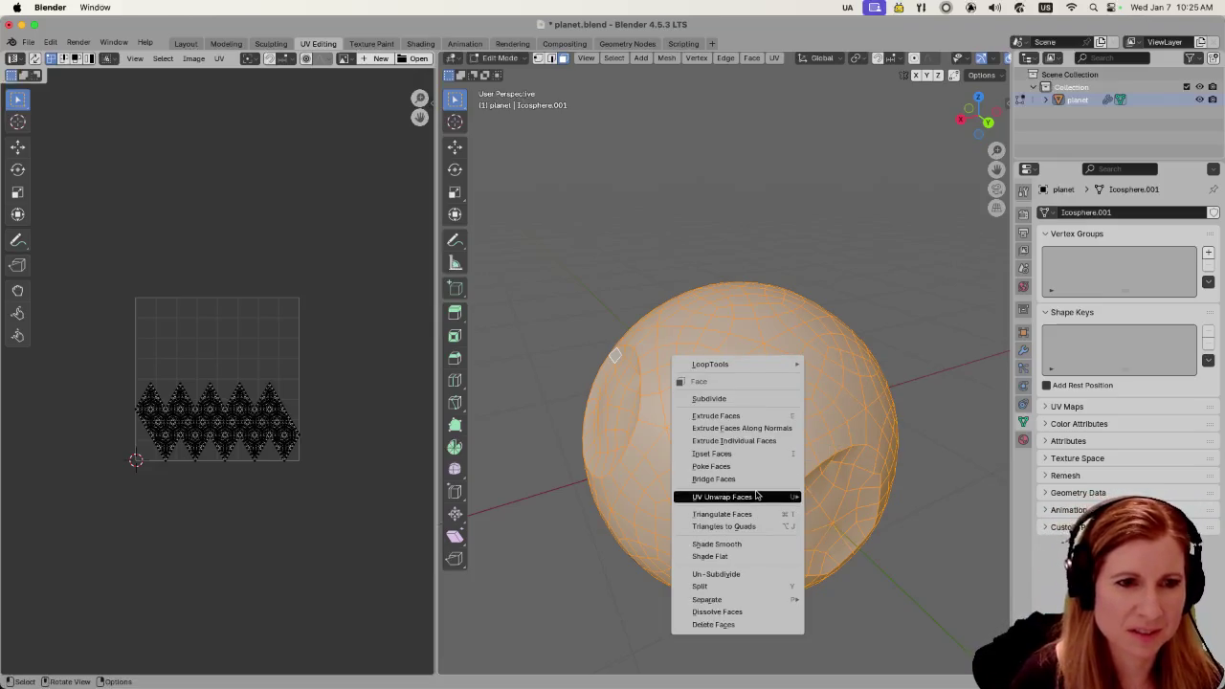
{"action": "mouse_move", "coordinate": [737, 497]}
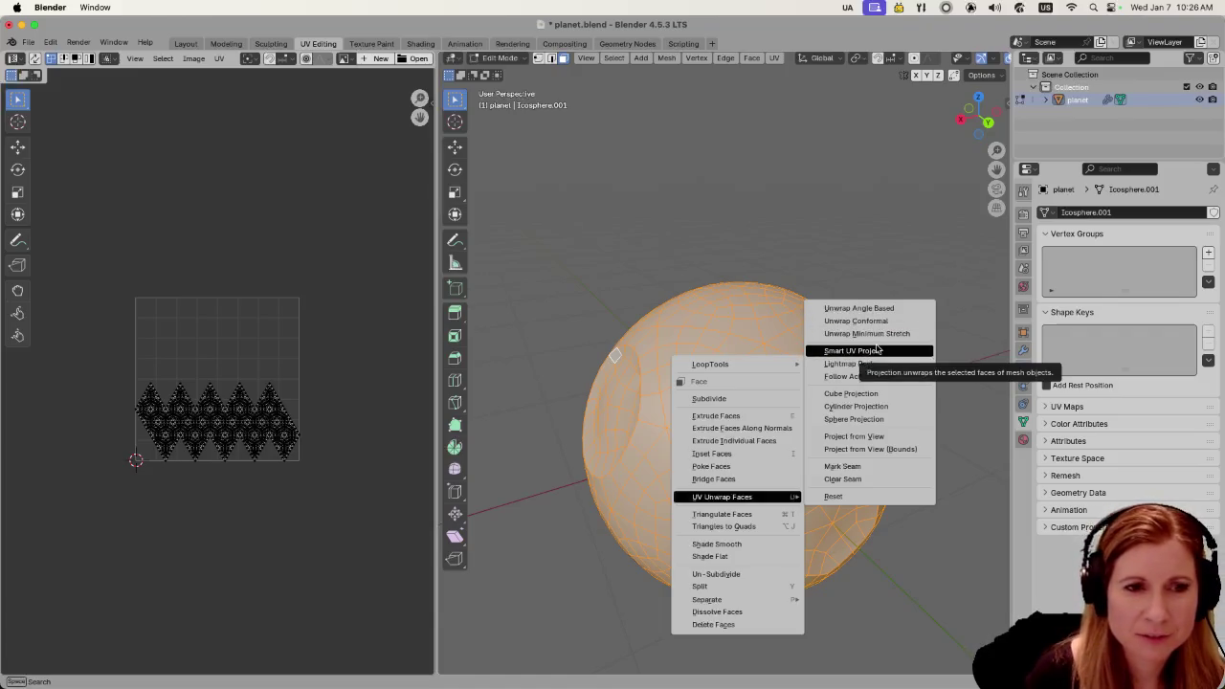
{"action": "left_click", "coordinate": [877, 351]}
{"action": "left_click", "coordinate": [848, 466]}
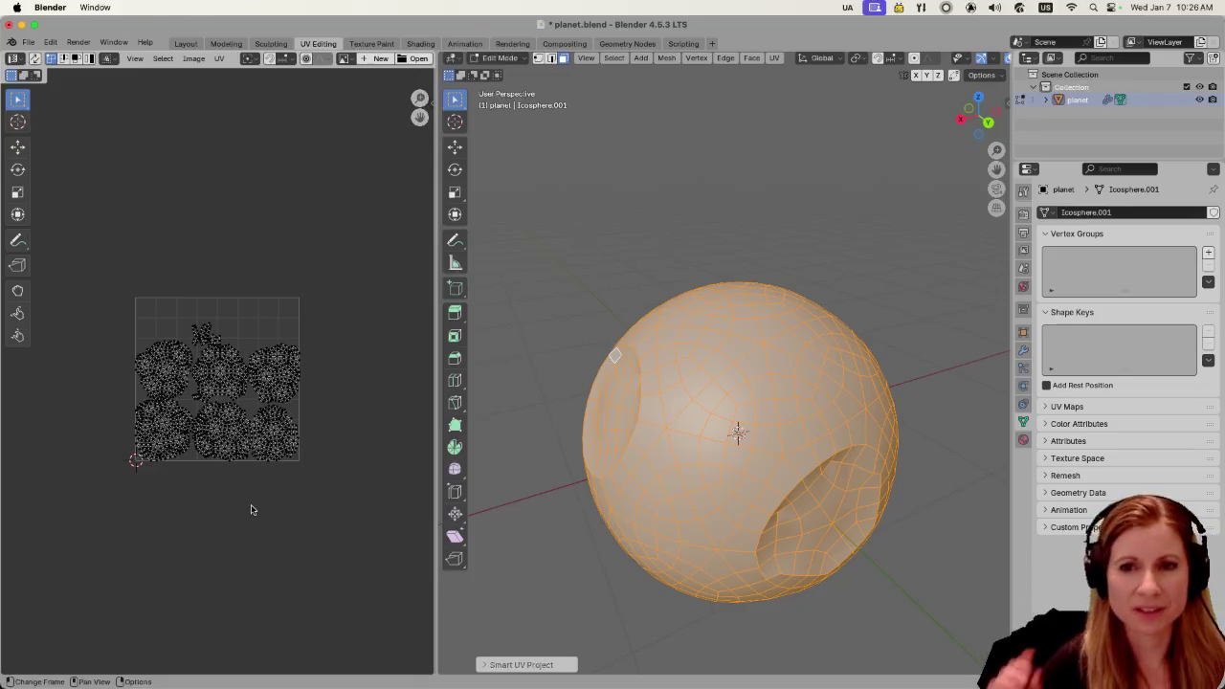
{"action": "key", "text": "Tab"}
{"action": "key", "text": "grave"}
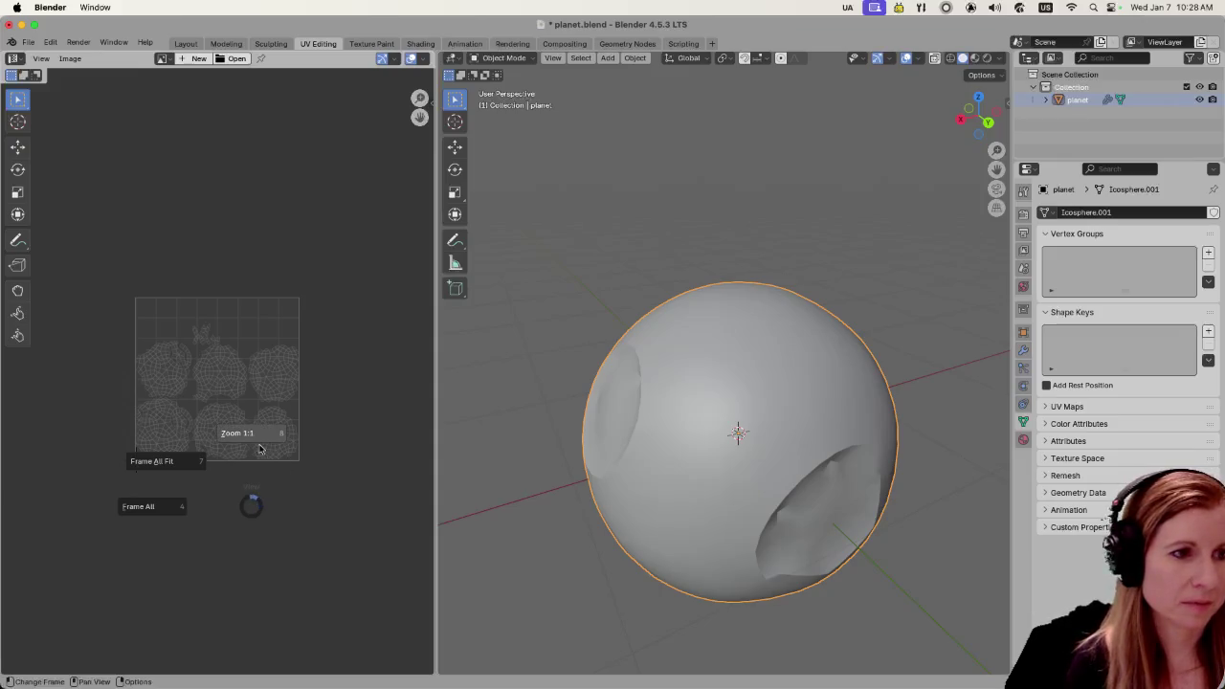
Dismiss the View pie menu and zoom the UV editor until the islands nearly fill it
{"action": "left_click", "coordinate": [326, 326]}
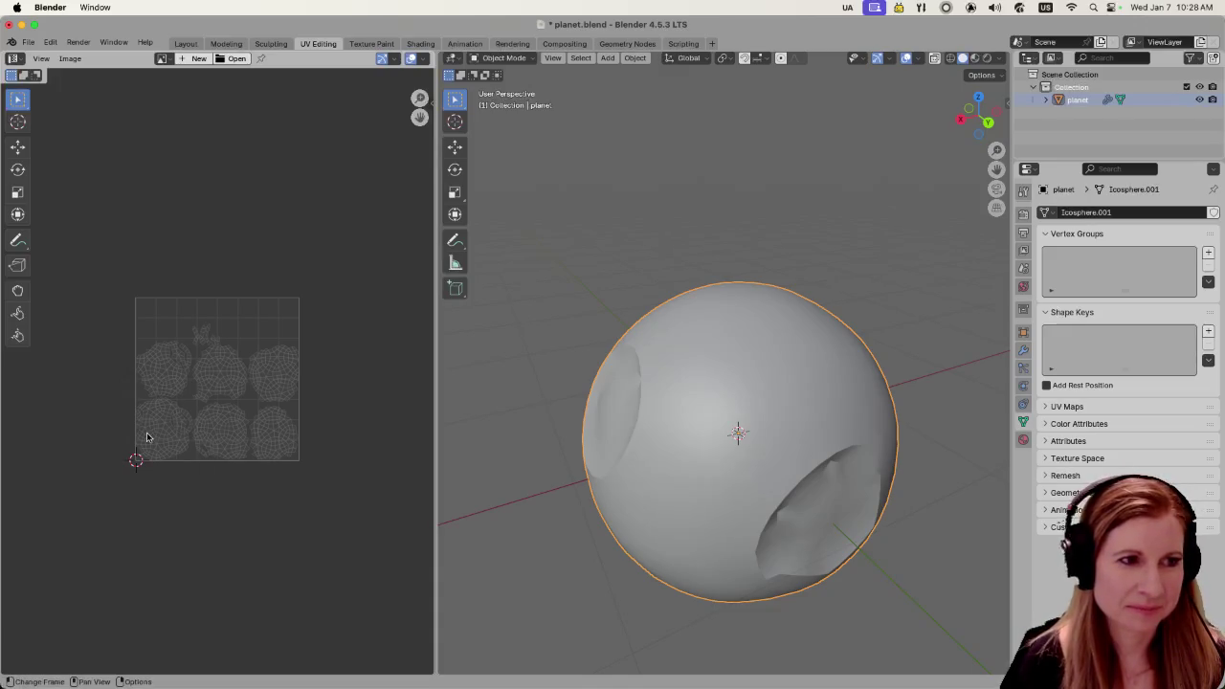
{"action": "scroll", "coordinate": [147, 437], "scroll_direction": "up", "scroll_amount": 2}
{"action": "scroll", "coordinate": [146, 437], "scroll_direction": "up", "scroll_amount": 2}
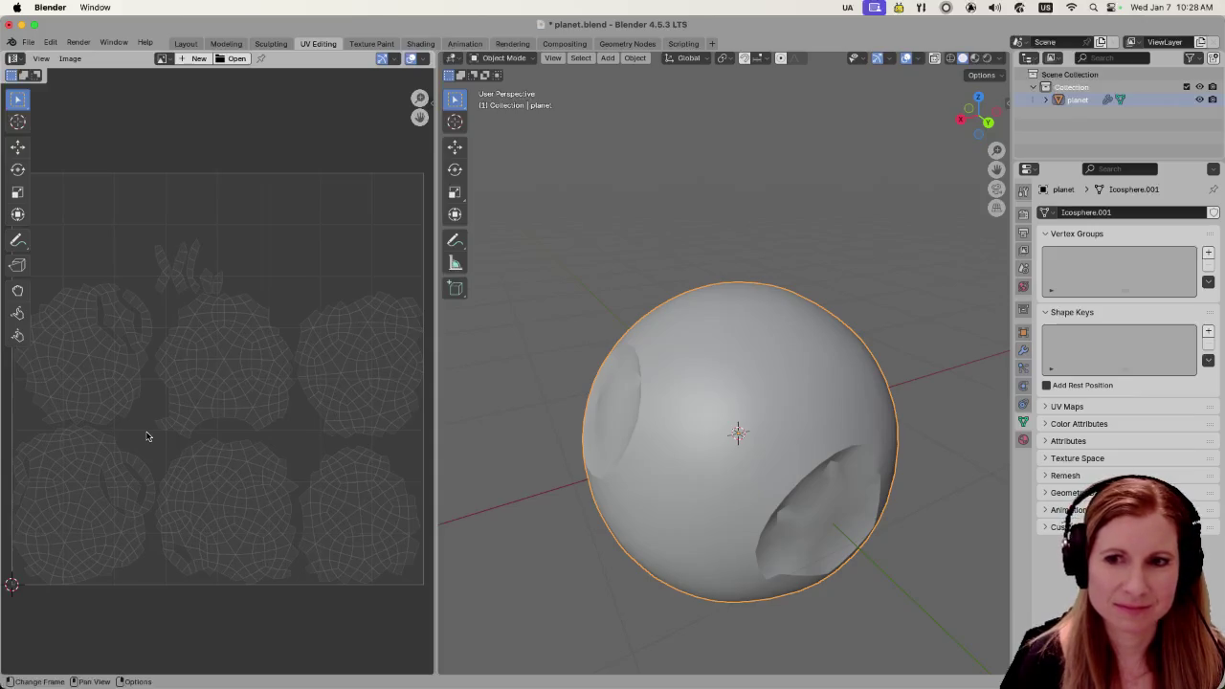
{"action": "scroll", "coordinate": [146, 437], "scroll_direction": "down", "scroll_amount": 2}
Pan the UV map to the centre of the UV editor, then switch away from Blender
{"action": "middle_click_drag", "start_coordinate": [150, 432], "coordinate": [172, 395]}
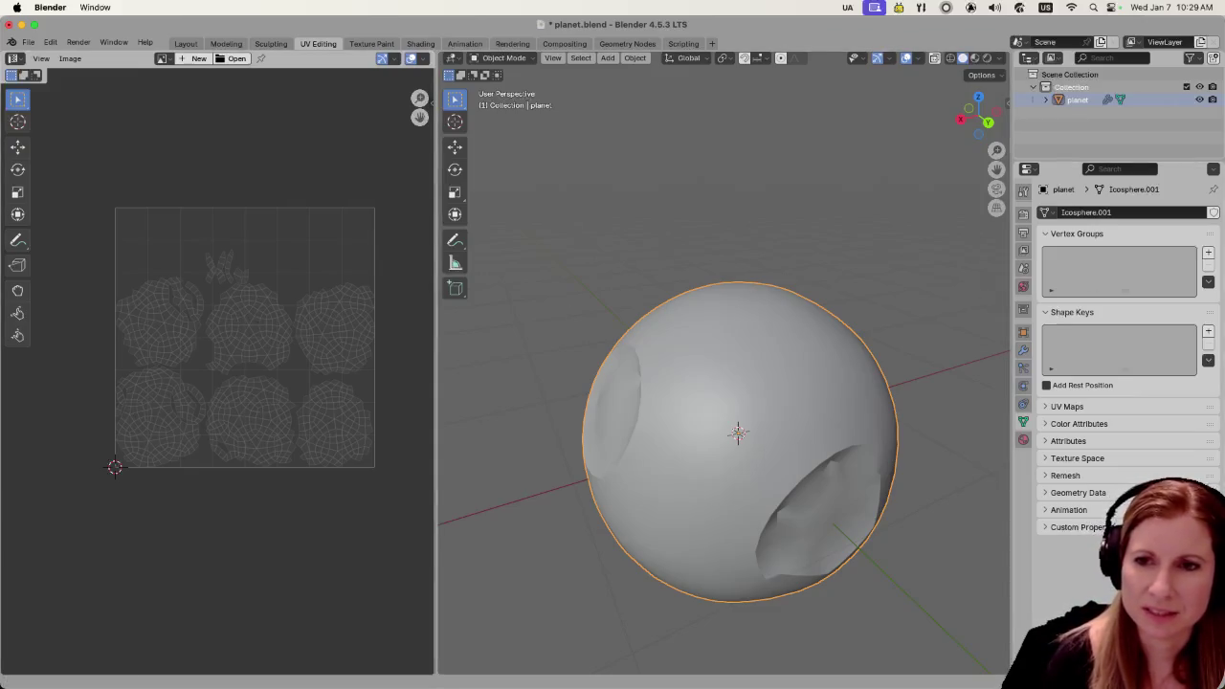
{"action": "key", "text": "super+Tab"}
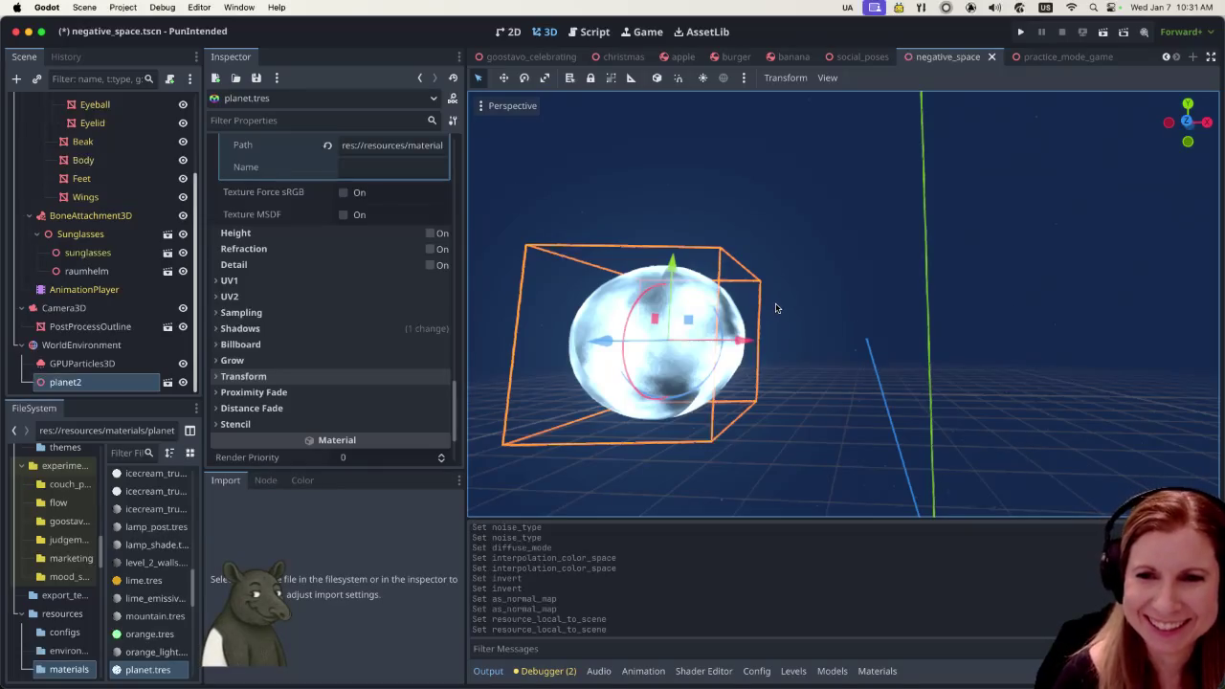
{"action": "scroll", "coordinate": [791, 390], "scroll_direction": "down", "scroll_amount": 3}
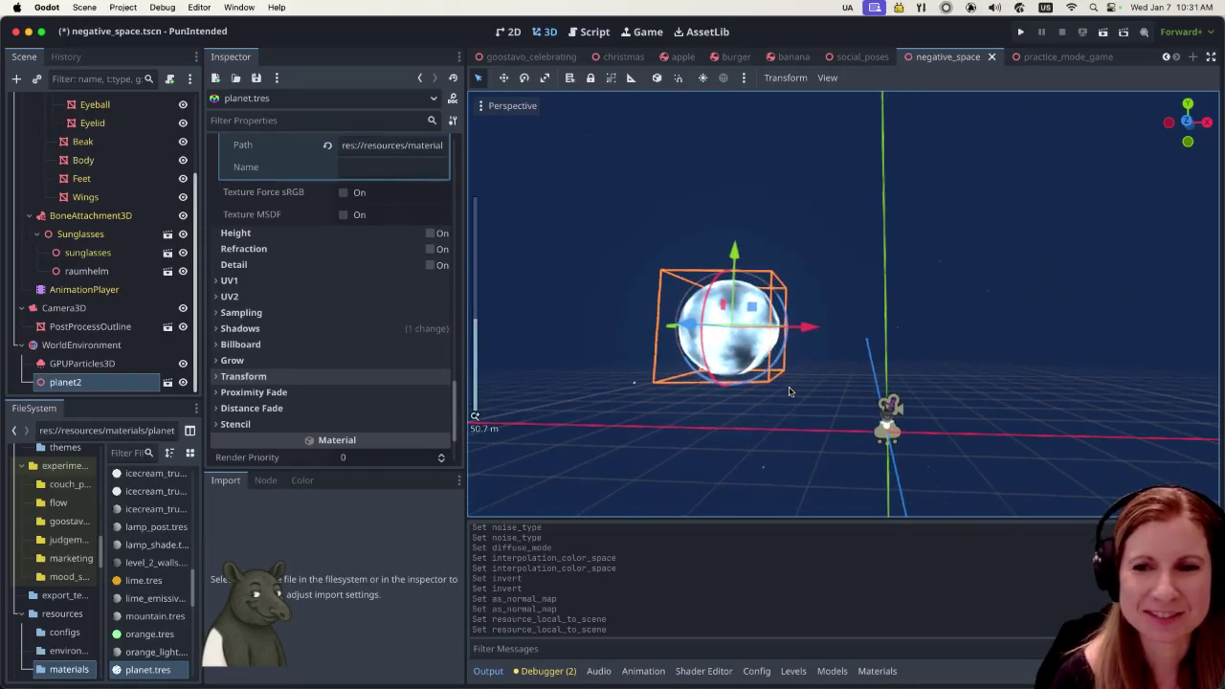
{"action": "scroll", "coordinate": [786, 389], "scroll_direction": "up", "scroll_amount": 3}
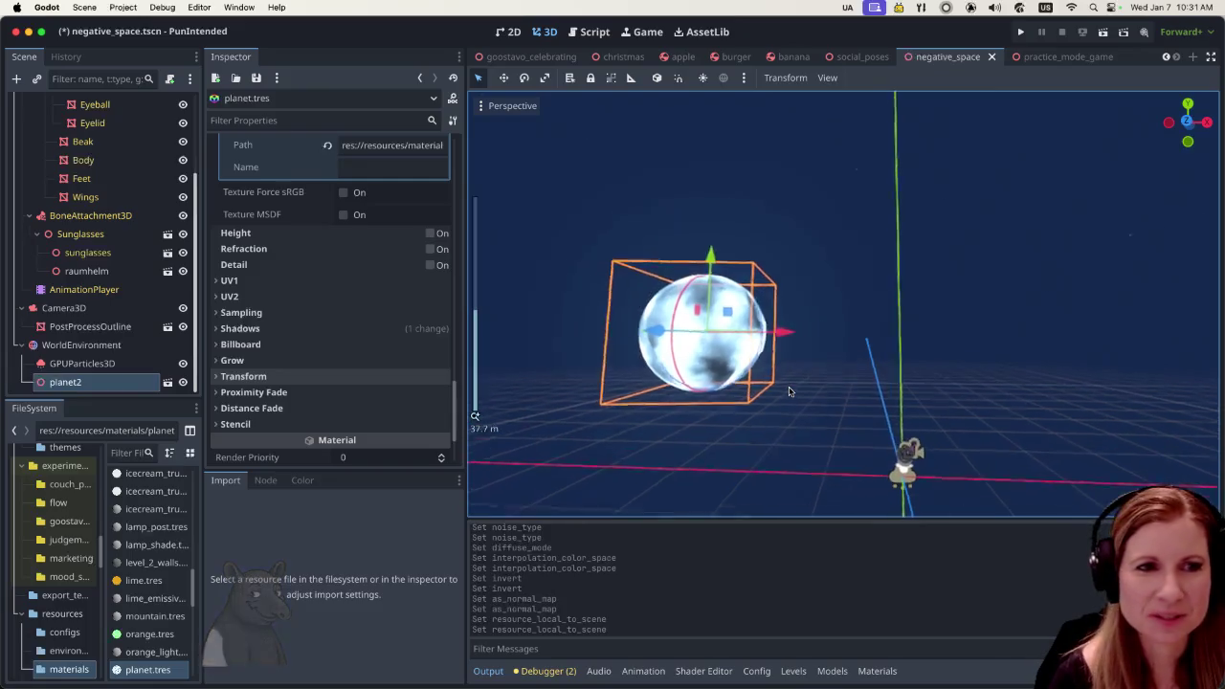
{"action": "scroll", "coordinate": [322, 268], "scroll_direction": "up", "scroll_amount": 2}
{"action": "scroll", "coordinate": [322, 259], "scroll_direction": "up", "scroll_amount": 2}
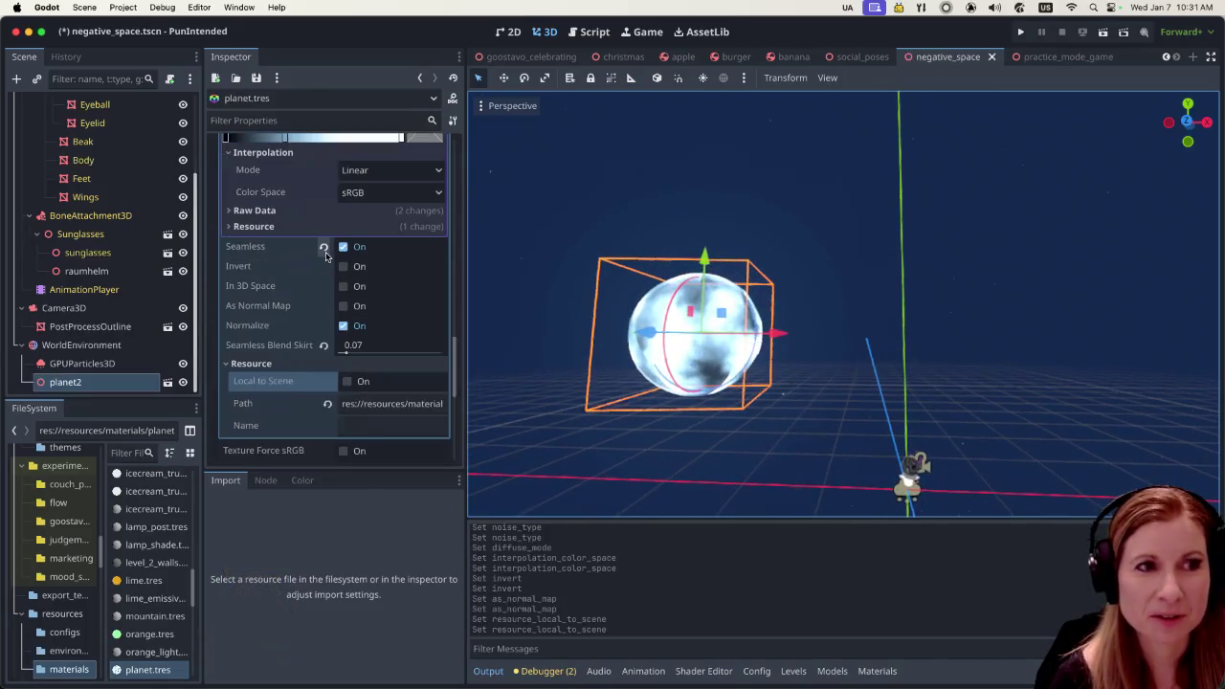
{"action": "scroll", "coordinate": [323, 251], "scroll_direction": "up", "scroll_amount": 2}
{"action": "scroll", "coordinate": [363, 288], "scroll_direction": "up", "scroll_amount": 2}
{"action": "scroll", "coordinate": [348, 279], "scroll_direction": "up", "scroll_amount": 2}
{"action": "scroll", "coordinate": [348, 279], "scroll_direction": "up", "scroll_amount": 2}
{"action": "scroll", "coordinate": [348, 280], "scroll_direction": "up", "scroll_amount": 2}
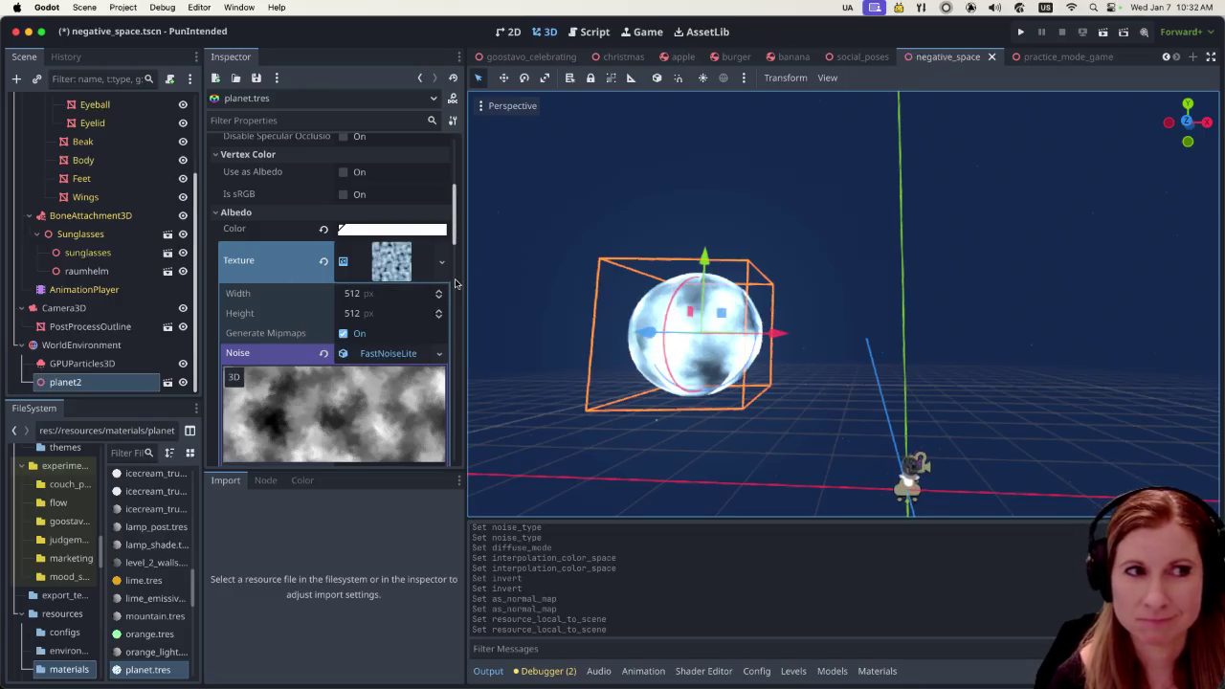
{"action": "scroll", "coordinate": [378, 273], "scroll_direction": "up", "scroll_amount": 2}
{"action": "scroll", "coordinate": [375, 267], "scroll_direction": "up", "scroll_amount": 5}
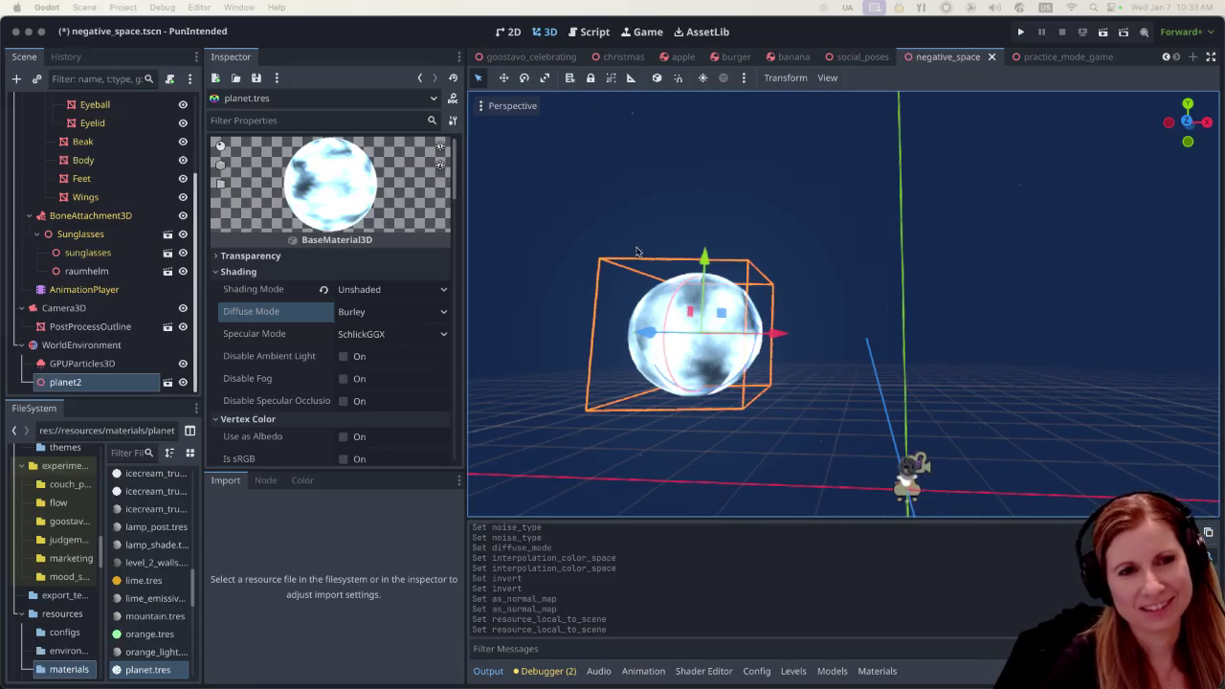
{"action": "scroll", "coordinate": [413, 341], "scroll_direction": "down", "scroll_amount": 2}
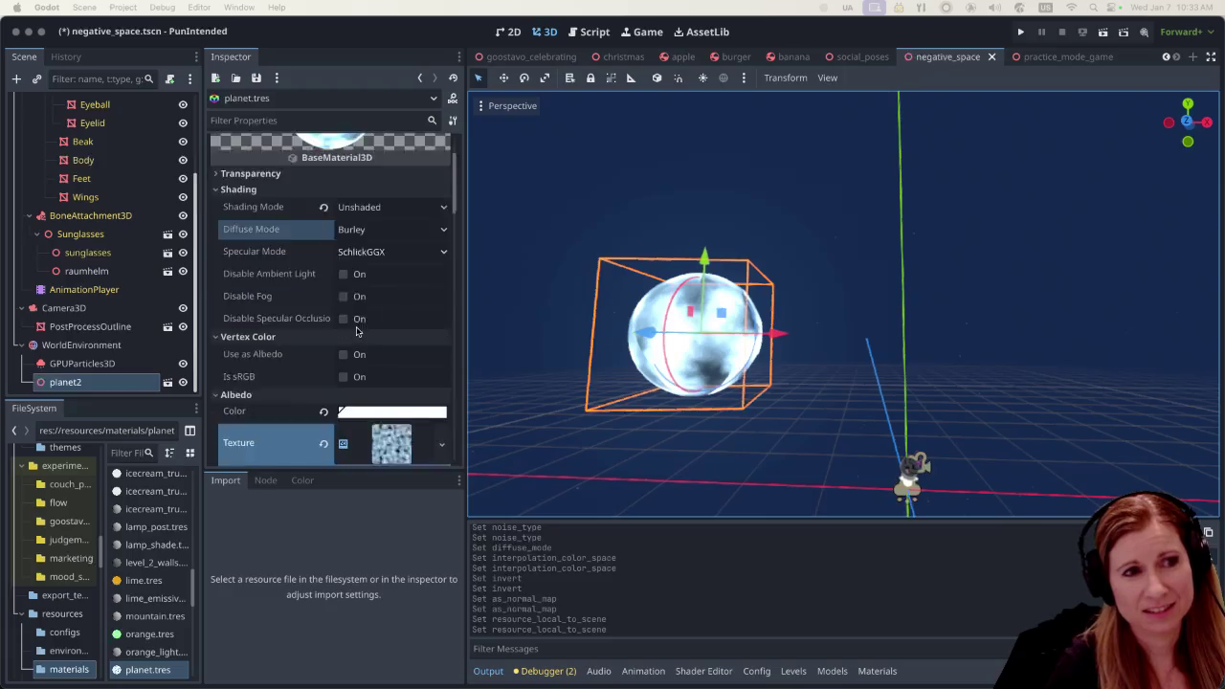
{"action": "scroll", "coordinate": [352, 321], "scroll_direction": "down", "scroll_amount": 3}
{"action": "scroll", "coordinate": [352, 321], "scroll_direction": "down", "scroll_amount": 1}
{"action": "scroll", "coordinate": [349, 324], "scroll_direction": "down", "scroll_amount": 2}
{"action": "scroll", "coordinate": [344, 326], "scroll_direction": "down", "scroll_amount": 2}
{"action": "scroll", "coordinate": [344, 325], "scroll_direction": "down", "scroll_amount": 2}
{"action": "scroll", "coordinate": [343, 326], "scroll_direction": "down", "scroll_amount": 2}
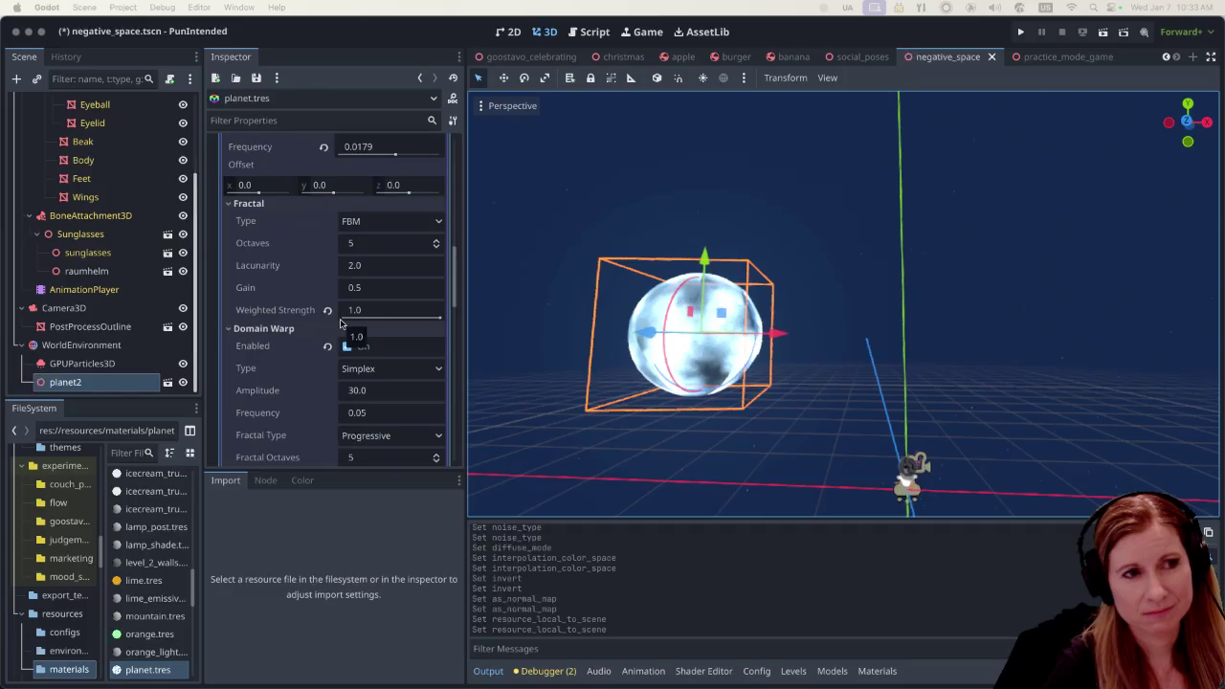
{"action": "scroll", "coordinate": [344, 302], "scroll_direction": "down", "scroll_amount": 2}
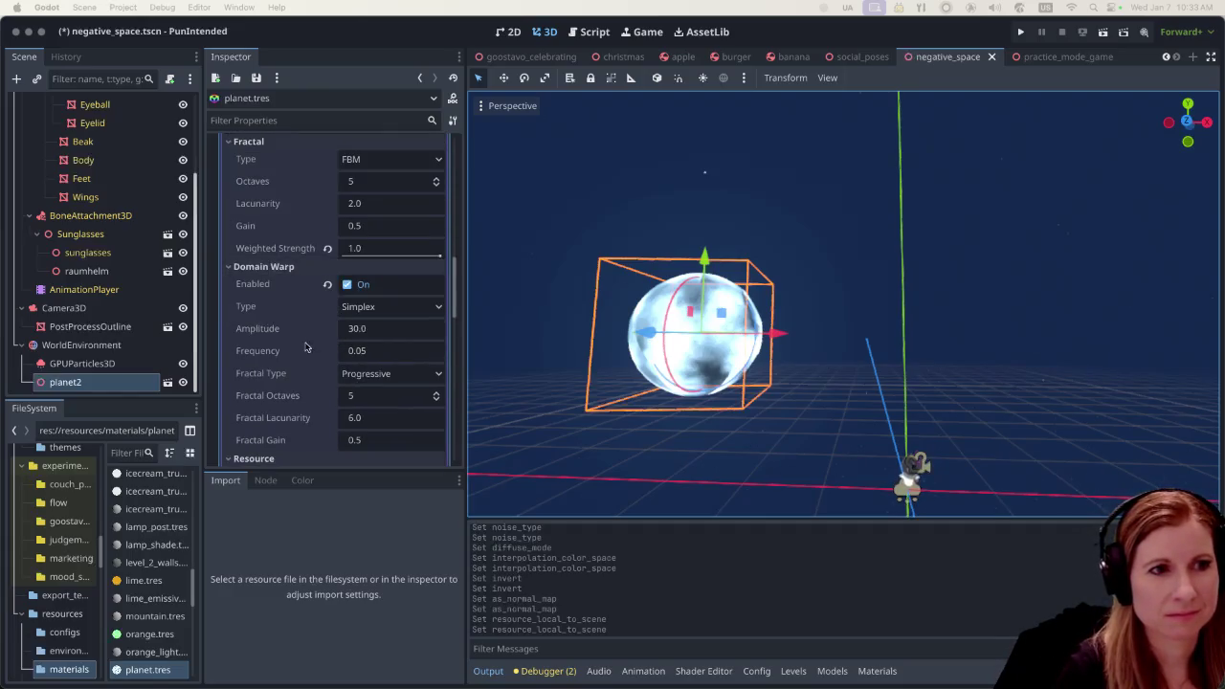
{"action": "scroll", "coordinate": [310, 354], "scroll_direction": "down", "scroll_amount": 2}
{"action": "scroll", "coordinate": [308, 355], "scroll_direction": "down", "scroll_amount": 3}
{"action": "scroll", "coordinate": [305, 356], "scroll_direction": "down", "scroll_amount": 3}
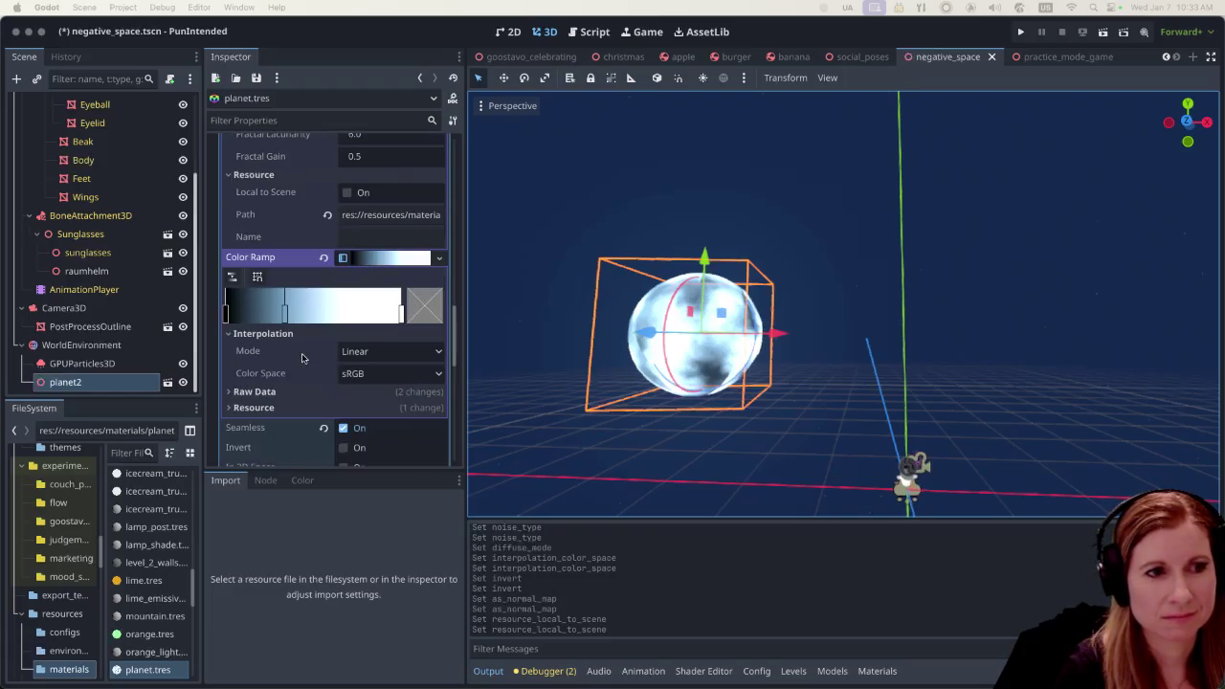
{"action": "scroll", "coordinate": [301, 357], "scroll_direction": "down", "scroll_amount": 1}
{"action": "scroll", "coordinate": [302, 357], "scroll_direction": "down", "scroll_amount": 2}
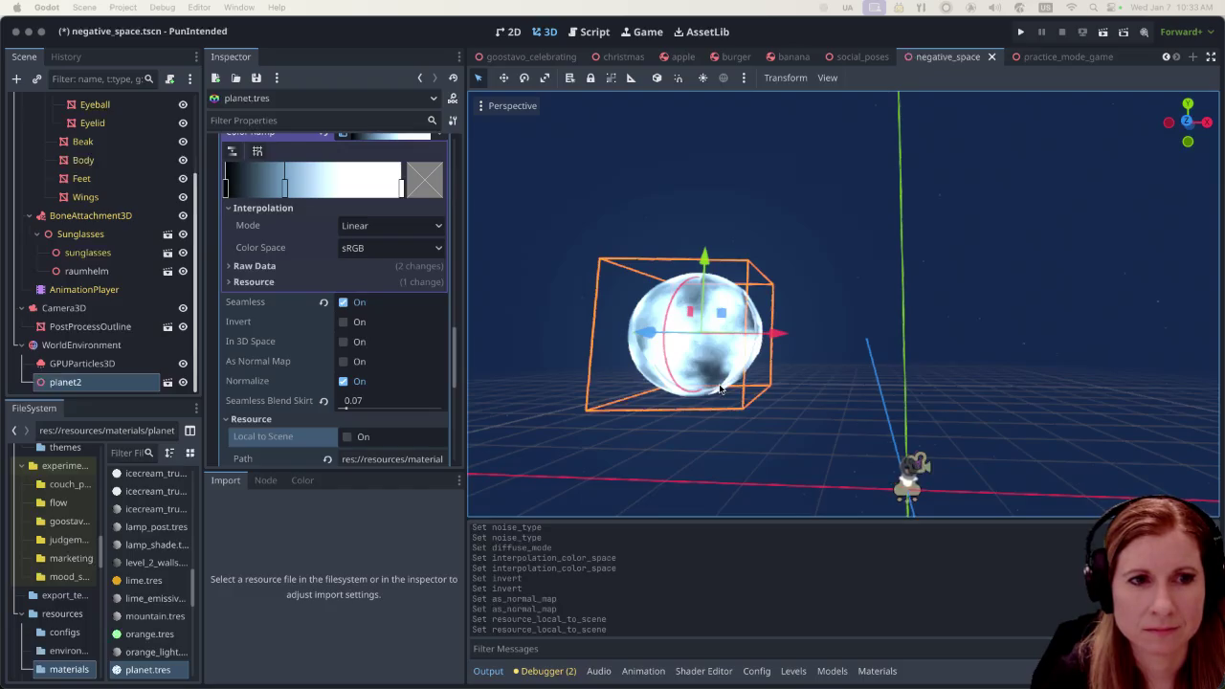
Rotate planet2, then rotate it again about the Y axis and confirm the new orientation
{"action": "mouse_move", "coordinate": [695, 340]}
{"action": "left_mouse_down"}
{"action": "mouse_move", "coordinate": [735, 341]}
{"action": "mouse_move", "coordinate": [508, 350]}
{"action": "mouse_move", "coordinate": [713, 350]}
{"action": "left_mouse_up"}
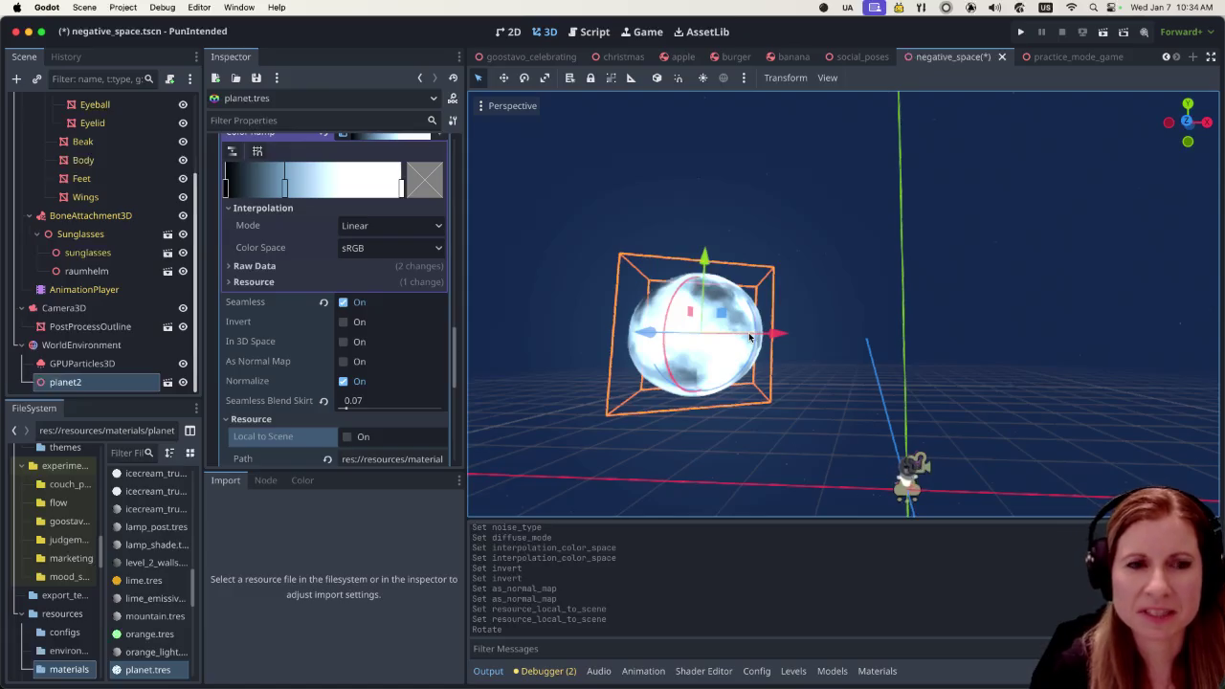
{"action": "key", "text": "r"}
{"action": "key", "text": "y"}
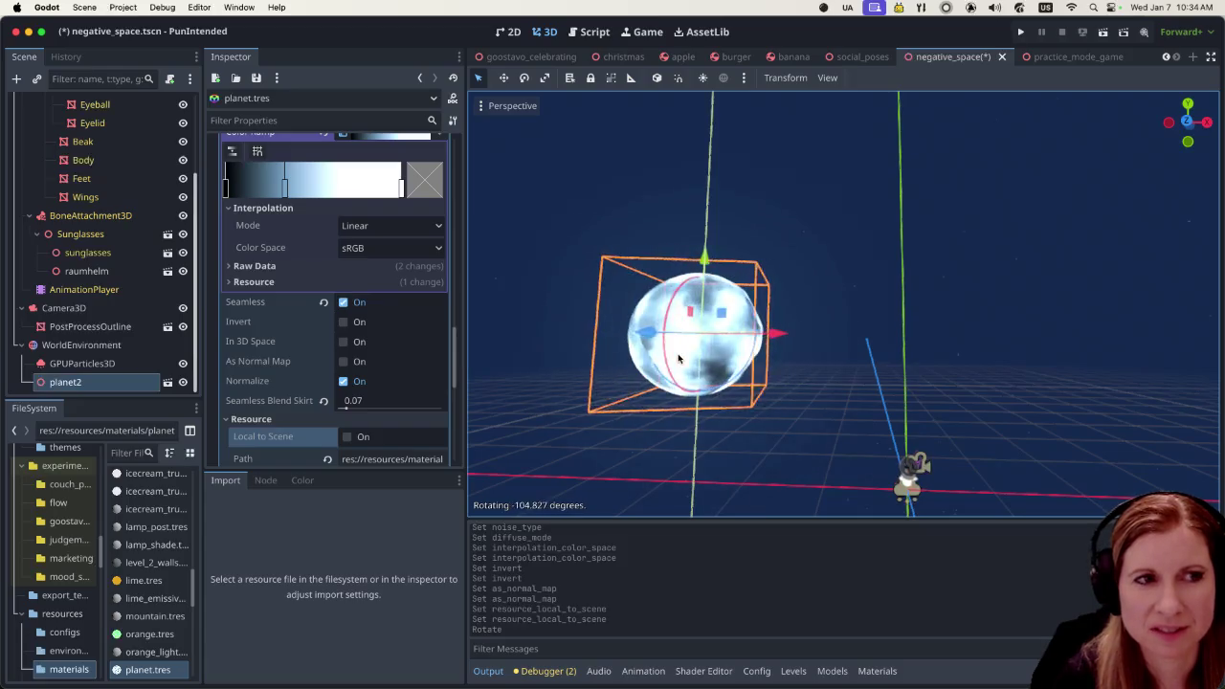
{"action": "left_click", "coordinate": [780, 346]}
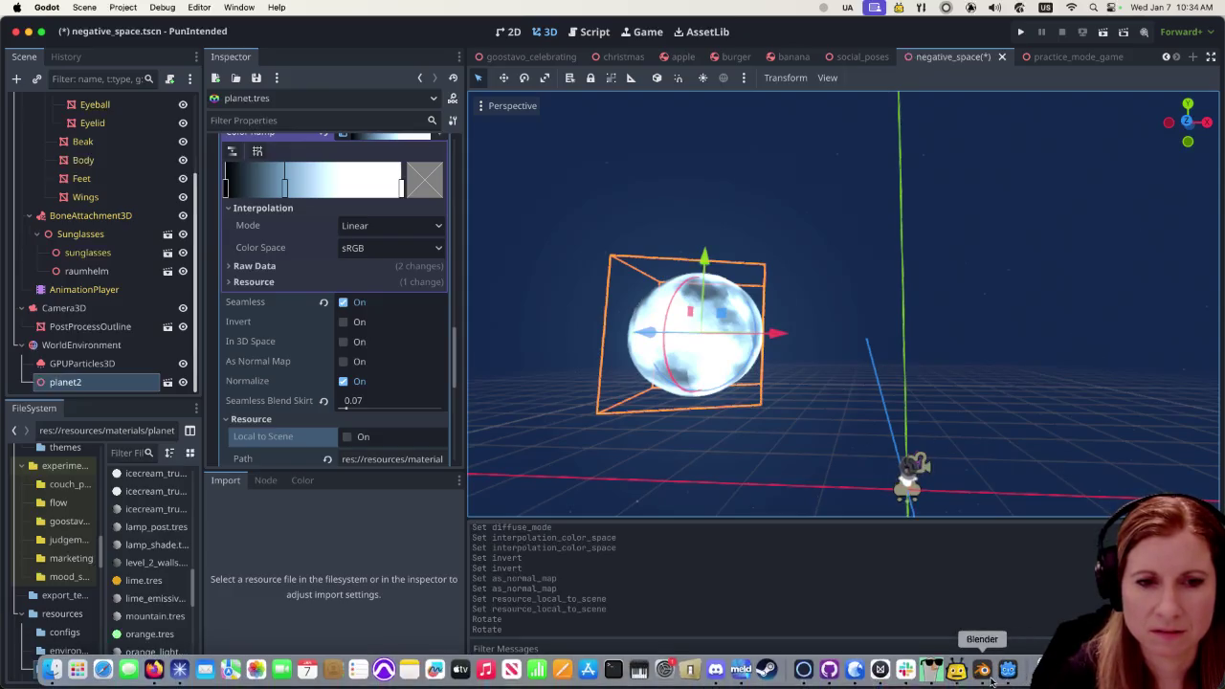
Back in Blender, select the old icosphere planet and delete it from planet.blend
{"action": "left_click", "coordinate": [986, 670]}
{"action": "scroll", "coordinate": [747, 395], "scroll_direction": "down", "scroll_amount": 3}
{"action": "left_click", "coordinate": [736, 526]}
{"action": "left_click", "coordinate": [745, 373]}
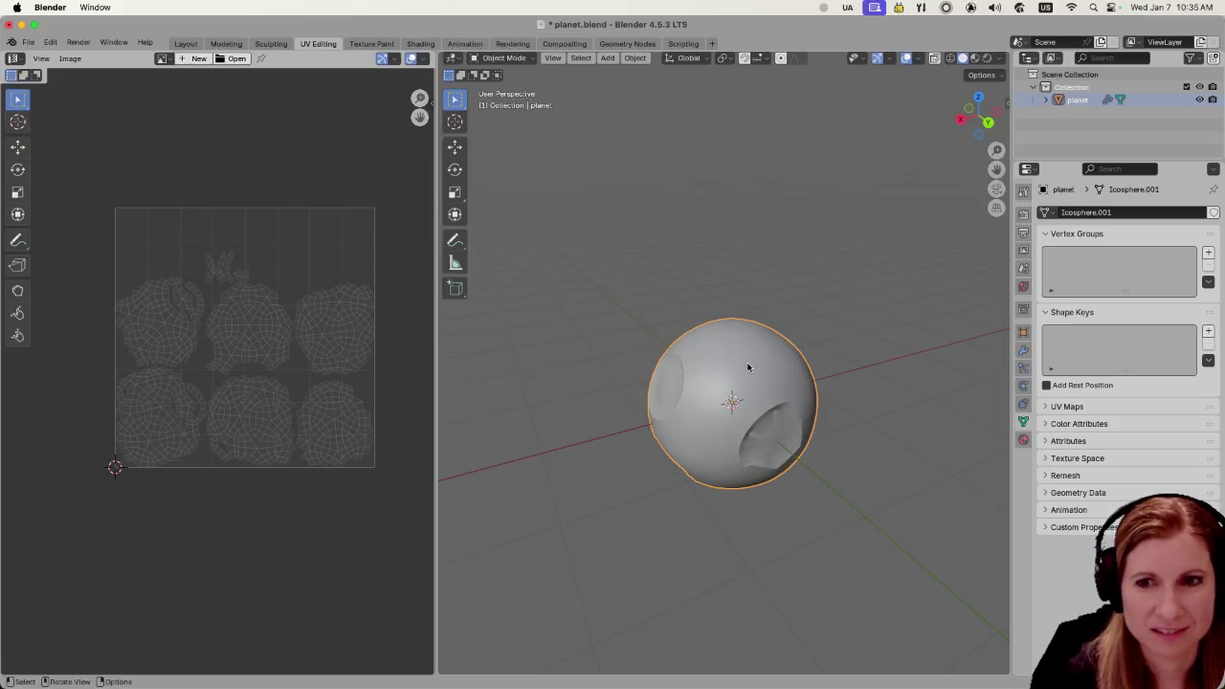
{"action": "key", "text": "Delete"}
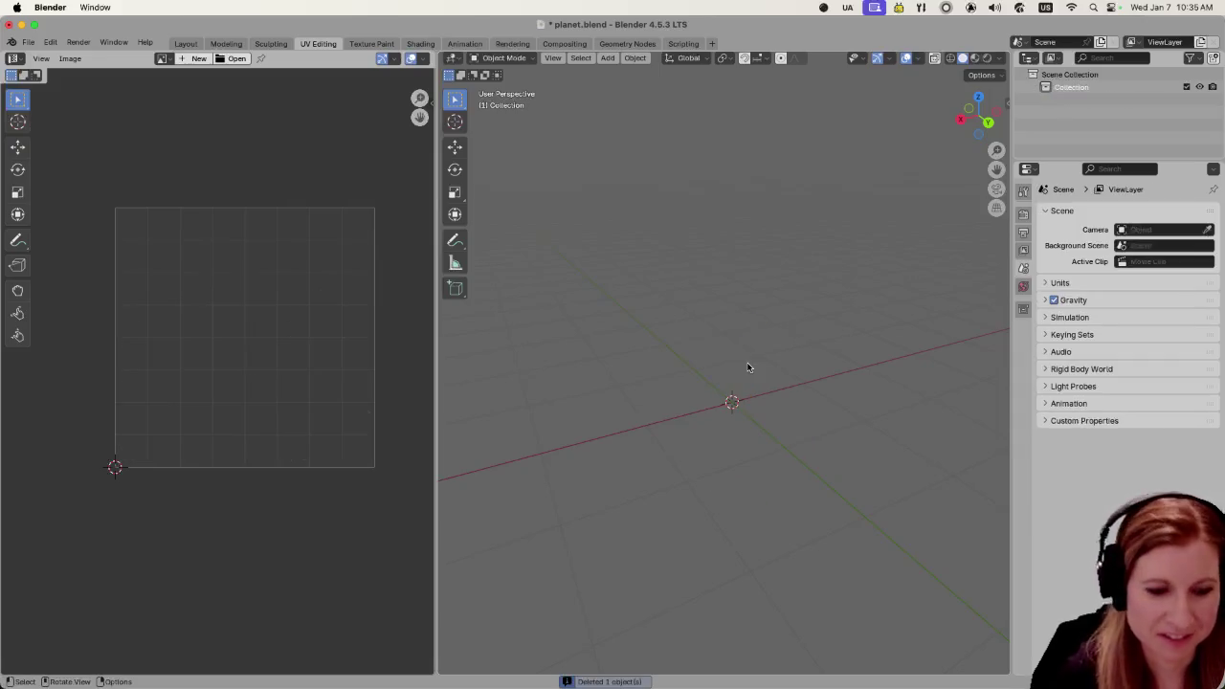
{"action": "left_click", "coordinate": [185, 44]}
Add a UV Sphere from the Shift+A Mesh menu and open it in the UV Editing workspace
{"action": "key", "text": "shift+a"}
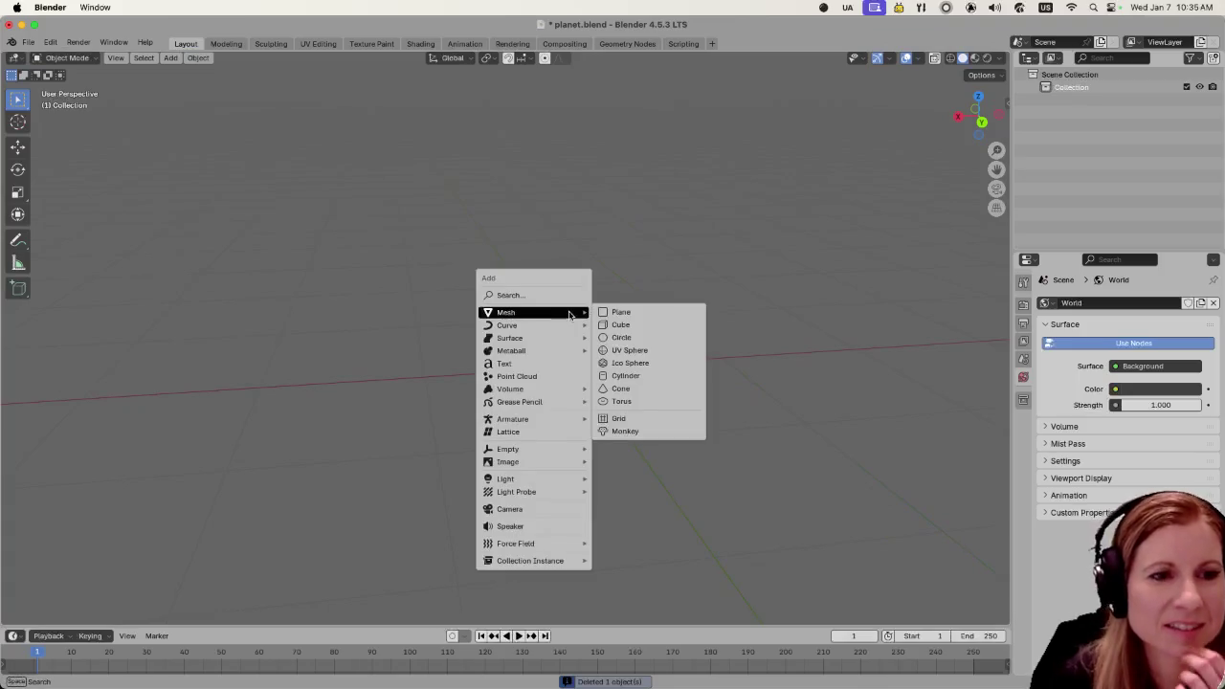
{"action": "left_click", "coordinate": [657, 351]}
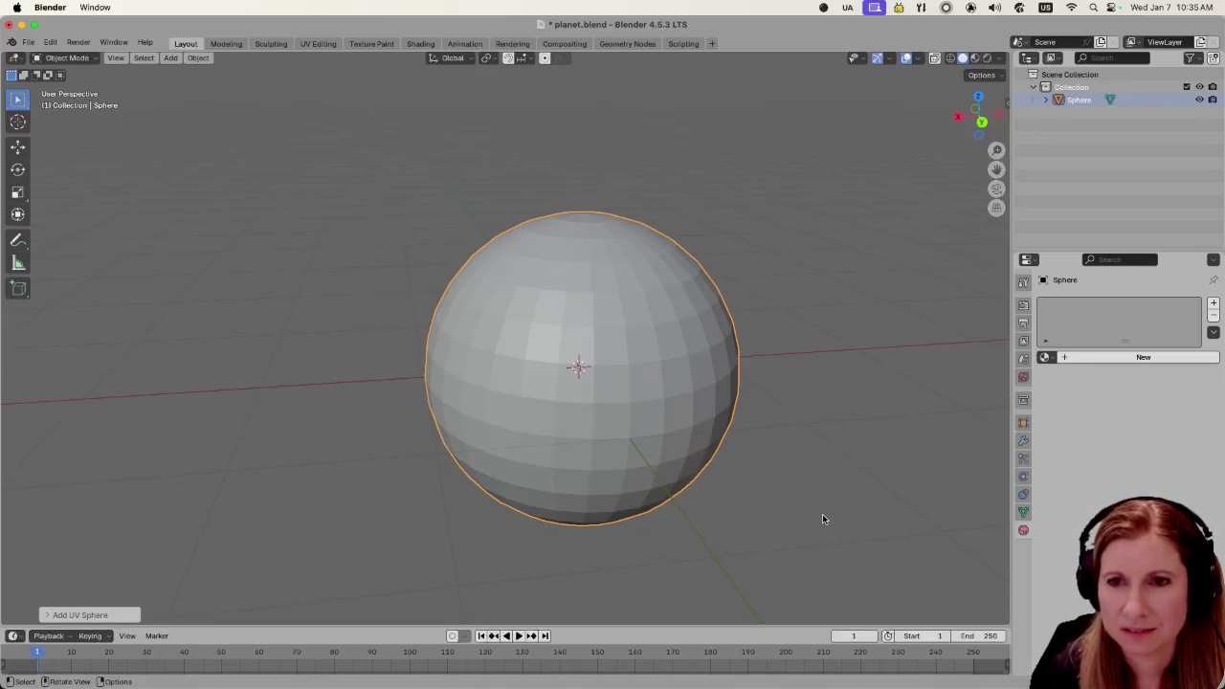
{"action": "scroll", "coordinate": [854, 510], "scroll_direction": "up", "scroll_amount": 3}
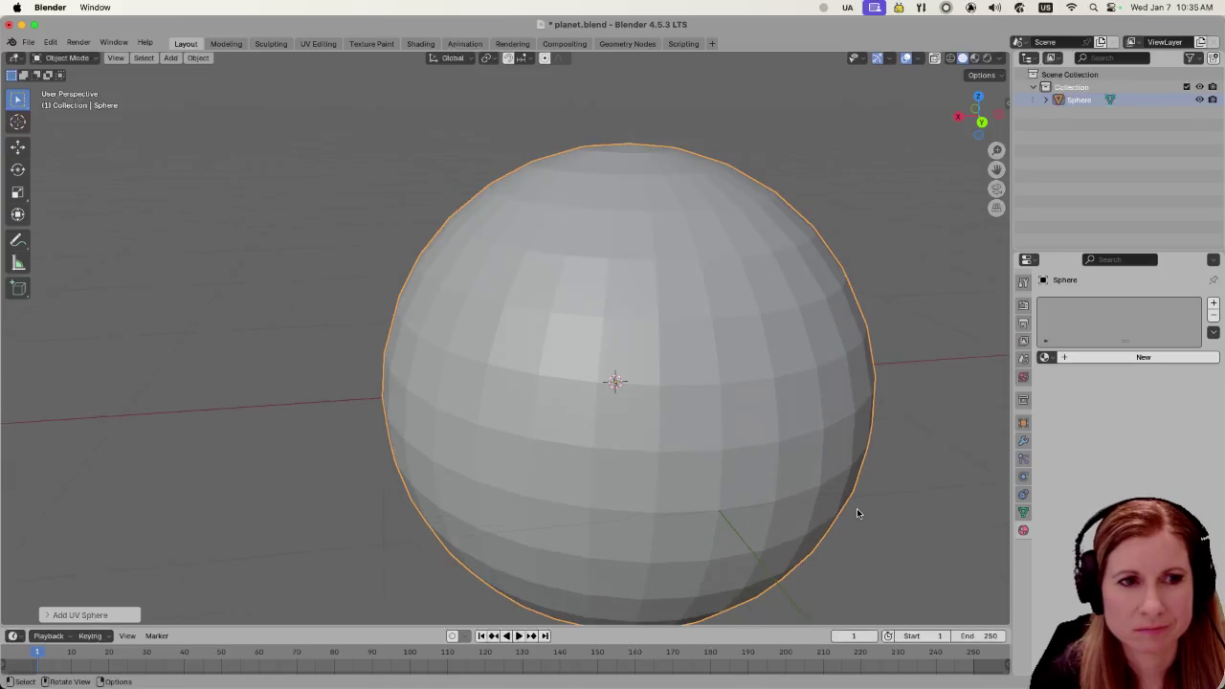
{"action": "scroll", "coordinate": [857, 512], "scroll_direction": "down", "scroll_amount": 4}
{"action": "mouse_move", "coordinate": [856, 508]}
{"action": "middle_mouse_down"}
{"action": "mouse_move", "coordinate": [847, 453]}
{"action": "mouse_move", "coordinate": [841, 464]}
{"action": "middle_mouse_up"}
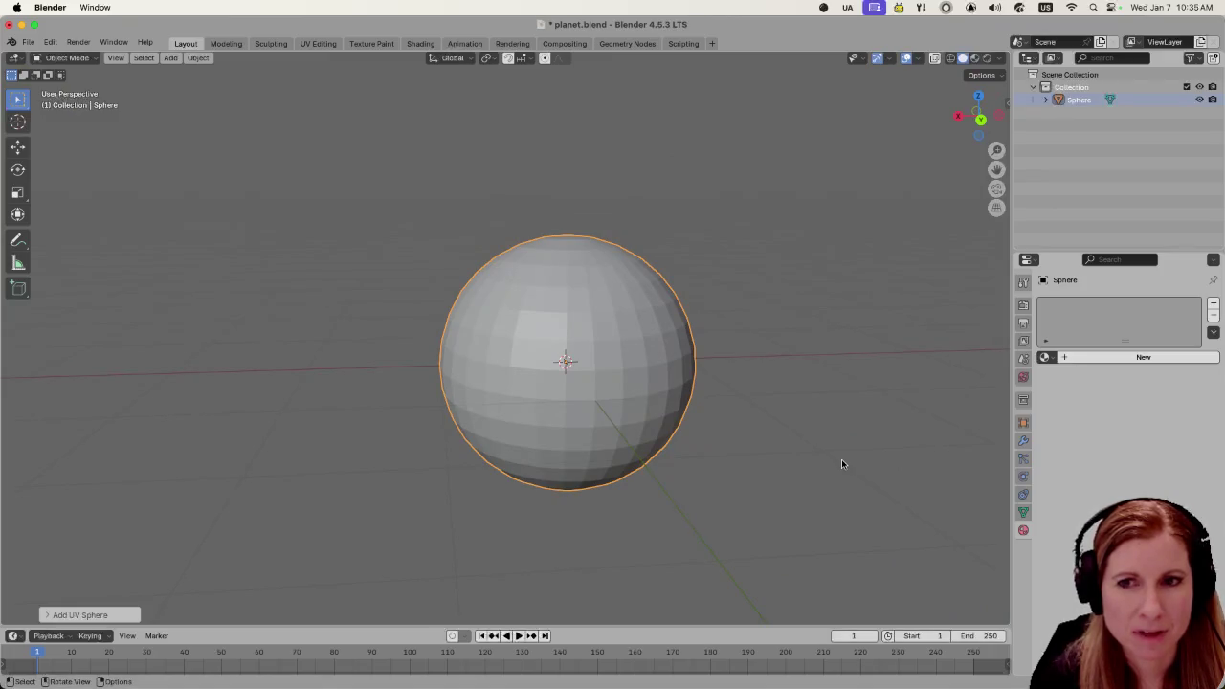
{"action": "left_click", "coordinate": [317, 43]}
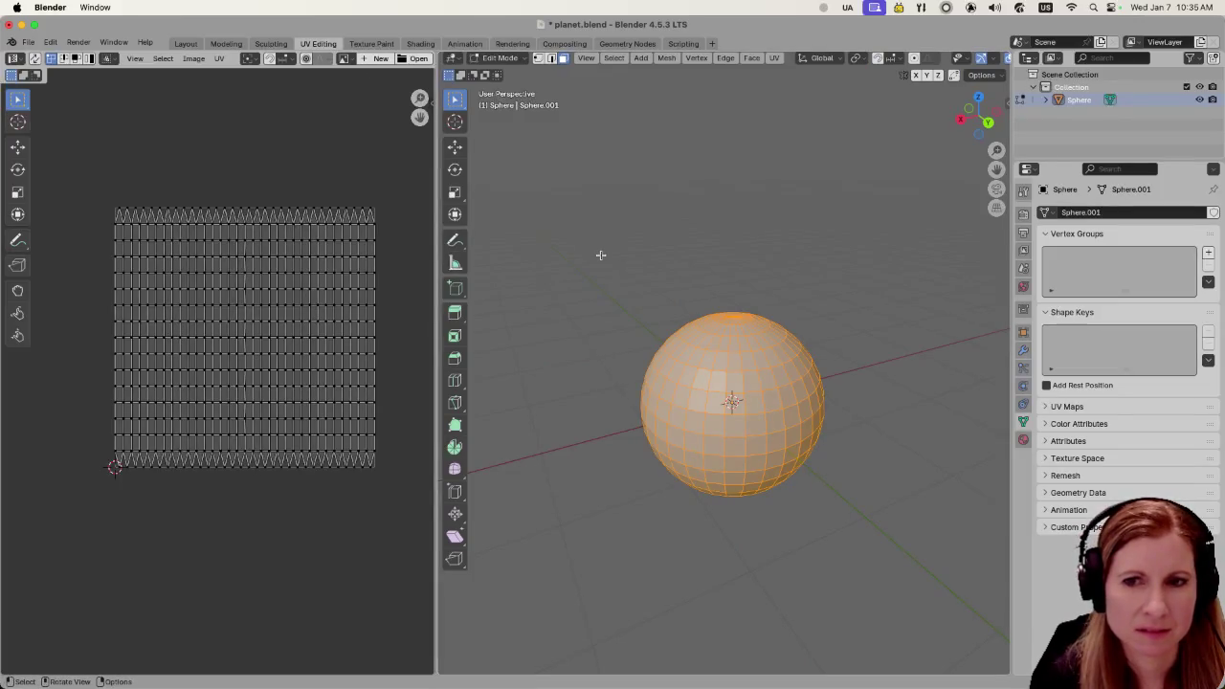
{"action": "right_click", "coordinate": [723, 344]}
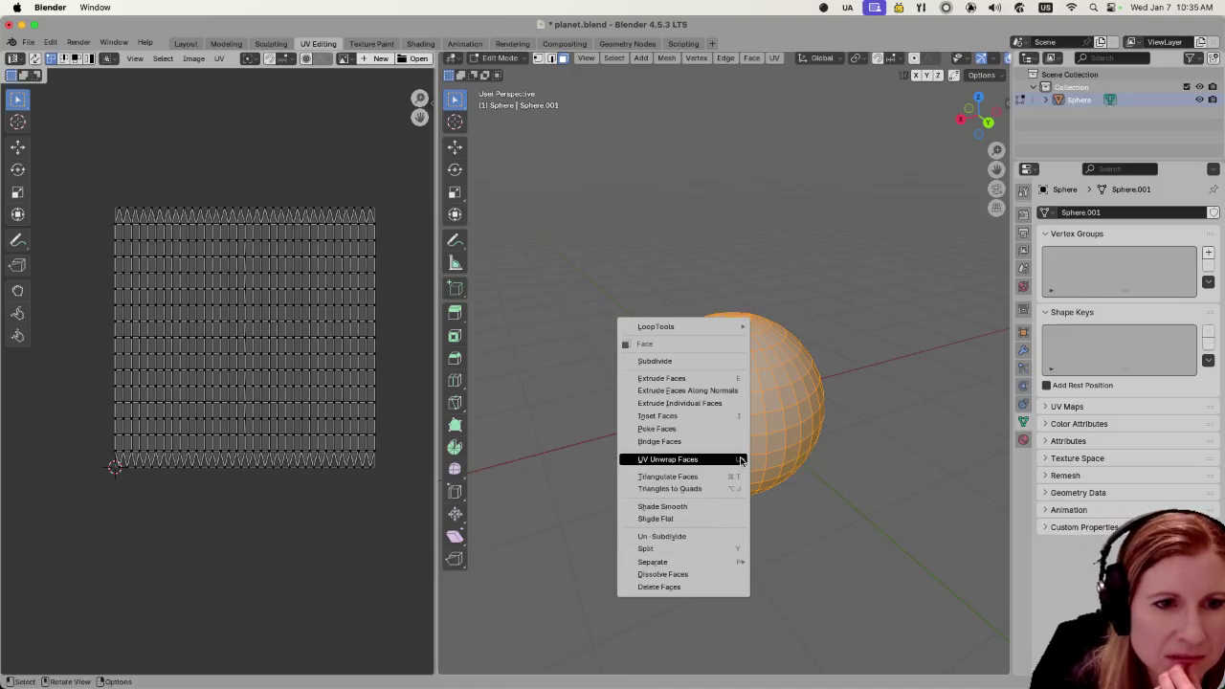
Select all the sphere's faces to check its full UV grid, deselect, and save planet.blend
{"action": "key", "text": "alt+a"}
{"action": "left_click_drag", "start_coordinate": [613, 239], "coordinate": [865, 595]}
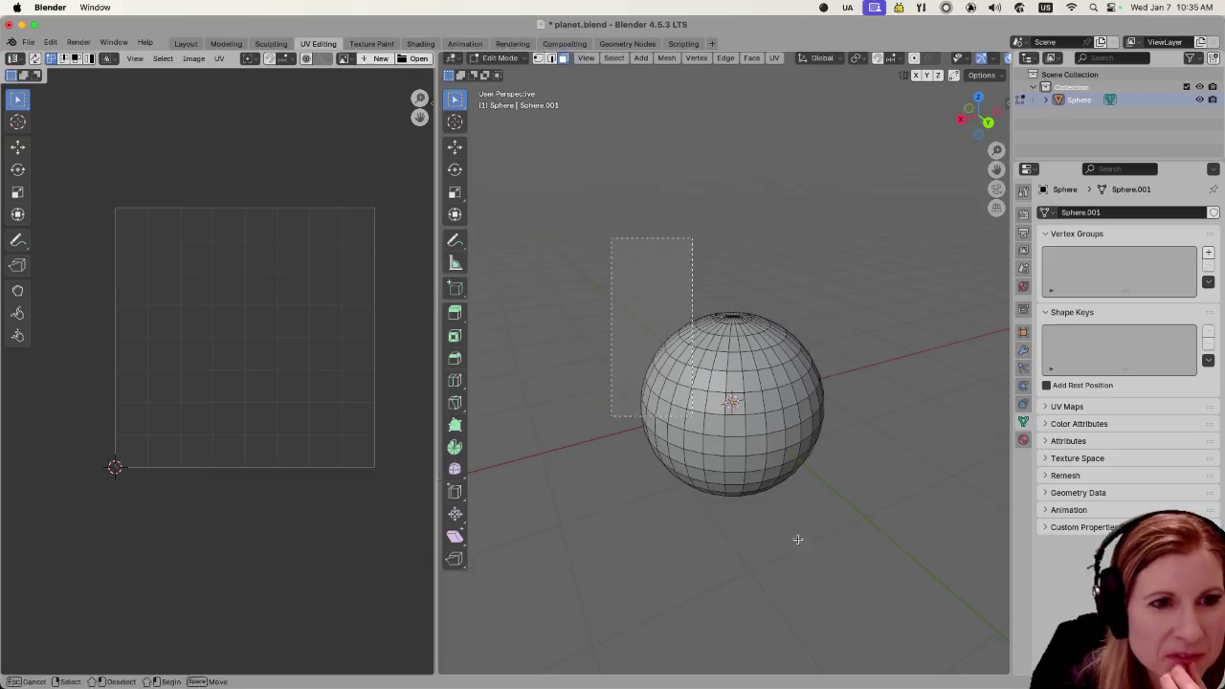
{"action": "left_click", "coordinate": [631, 265]}
{"action": "key", "text": "a"}
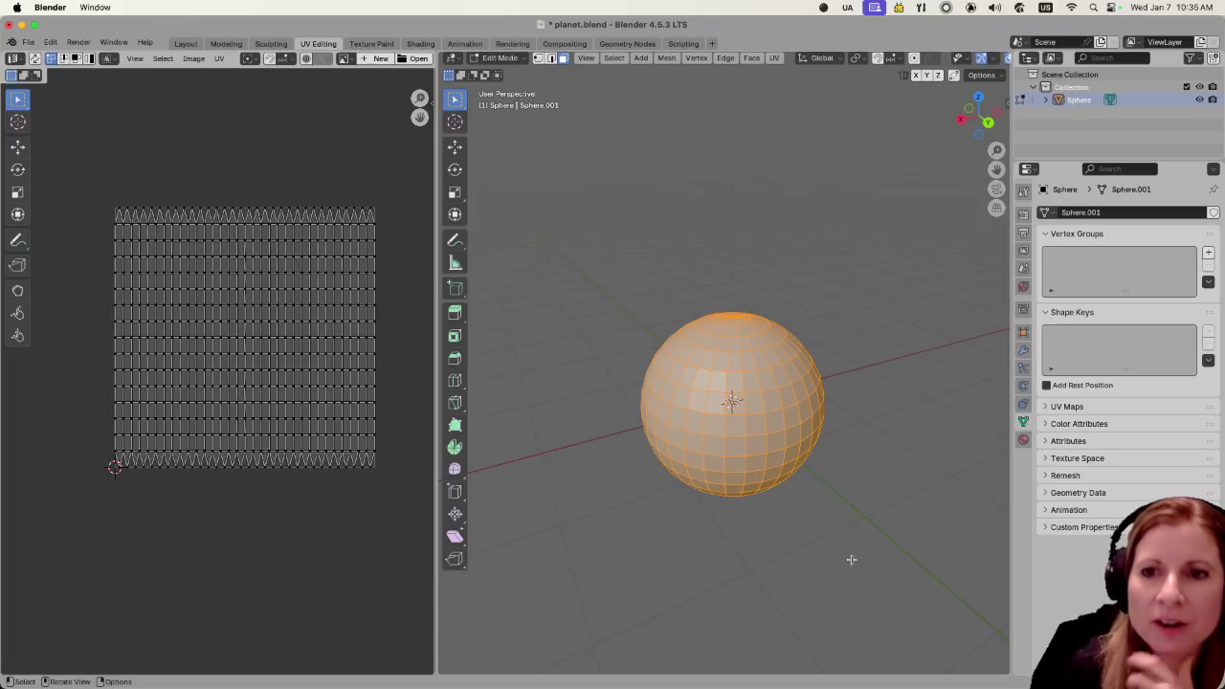
{"action": "key", "text": "alt+a"}
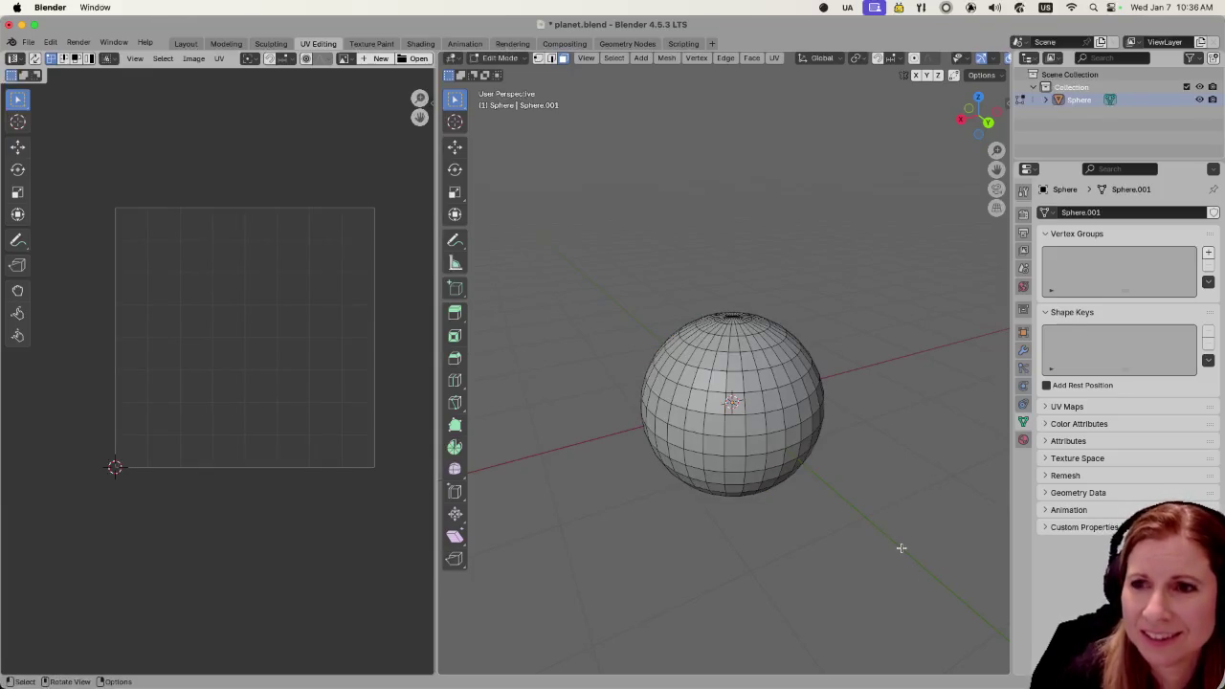
{"action": "mouse_move", "coordinate": [900, 547]}
{"action": "middle_mouse_down"}
{"action": "mouse_move", "coordinate": [787, 414]}
{"action": "mouse_move", "coordinate": [864, 525]}
{"action": "middle_mouse_up"}
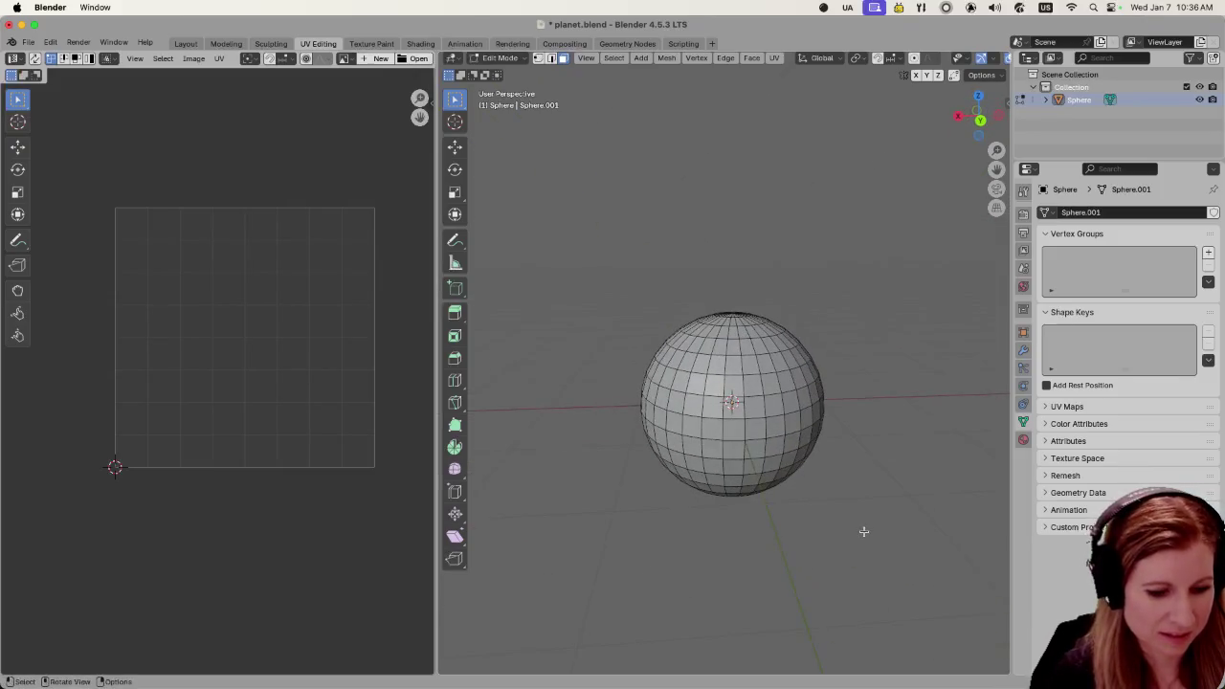
{"action": "key", "text": "super+s"}
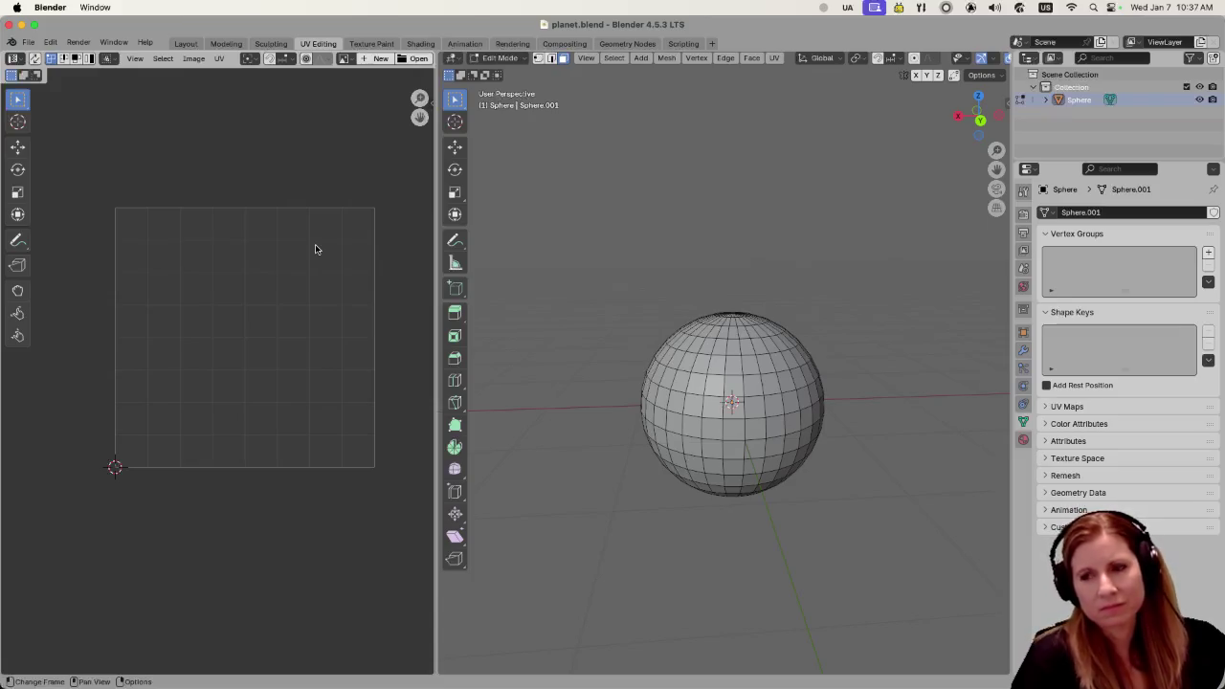
In the Shading workspace, try adding a Noise Texture node by searching 'noise', without success
{"action": "left_click", "coordinate": [420, 43]}
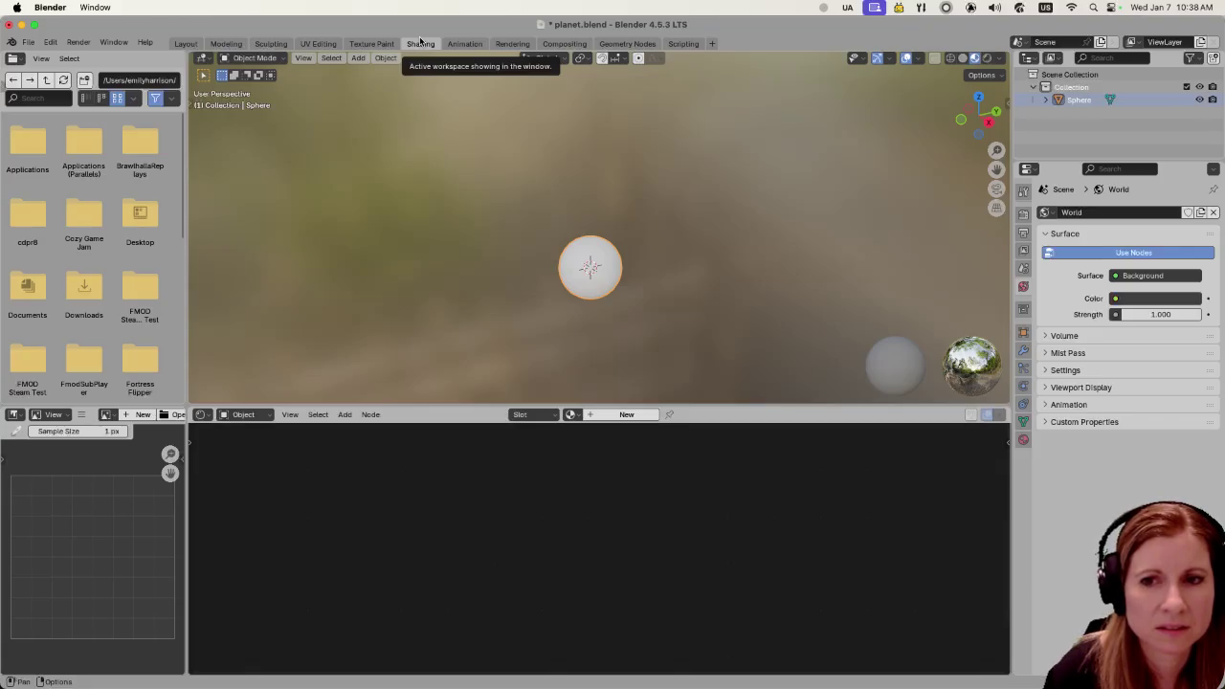
{"action": "key", "text": "shift+a"}
{"action": "left_click", "coordinate": [445, 485]}
{"action": "type", "text": "noise"}
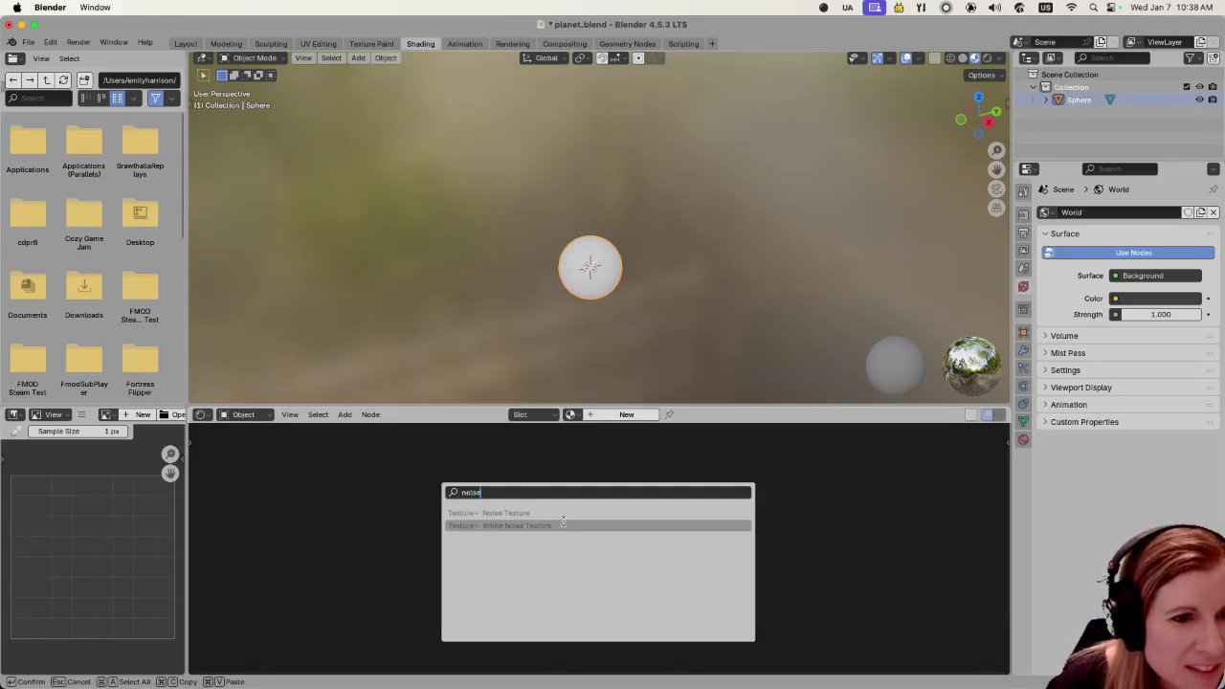
{"action": "left_click", "coordinate": [626, 512]}
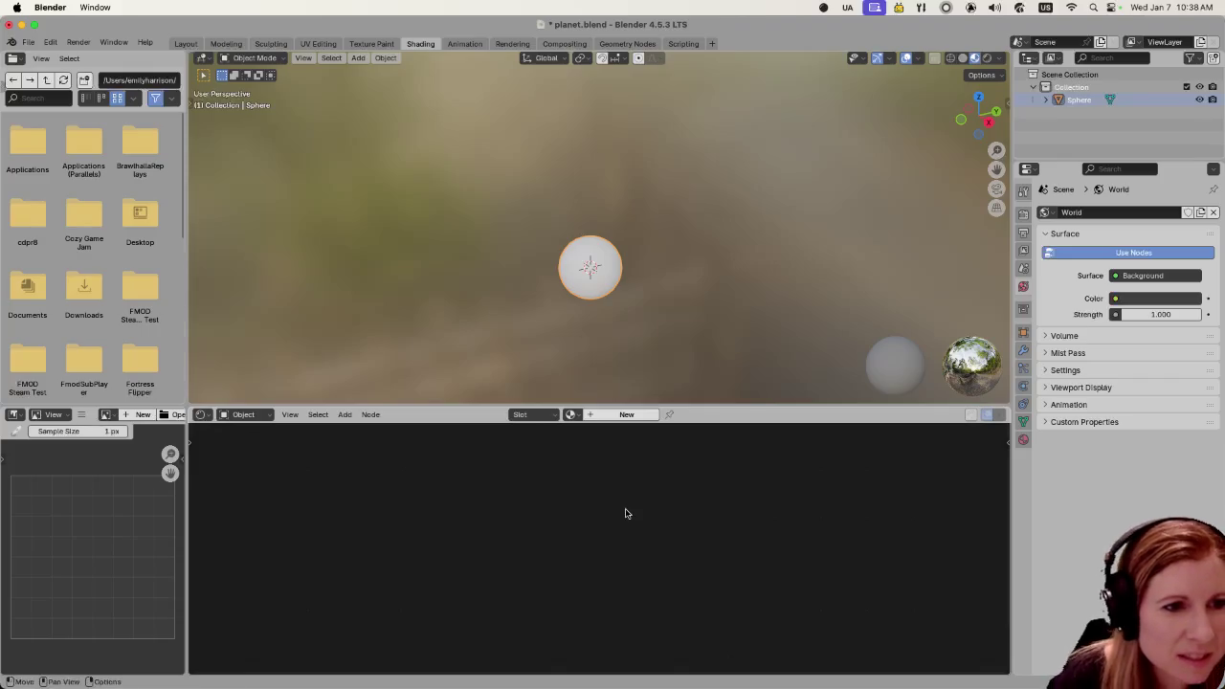
{"action": "key", "text": "shift+a"}
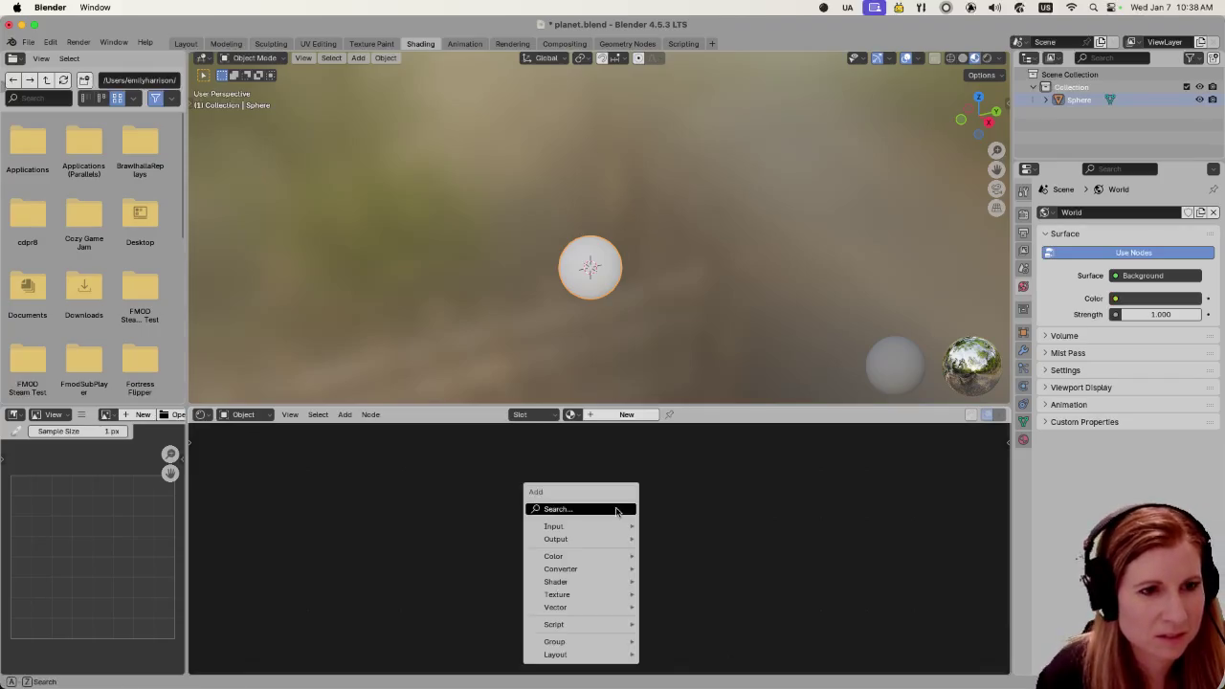
{"action": "left_click", "coordinate": [615, 509]}
{"action": "type", "text": "NOIS"}
{"action": "key", "text": "Escape"}
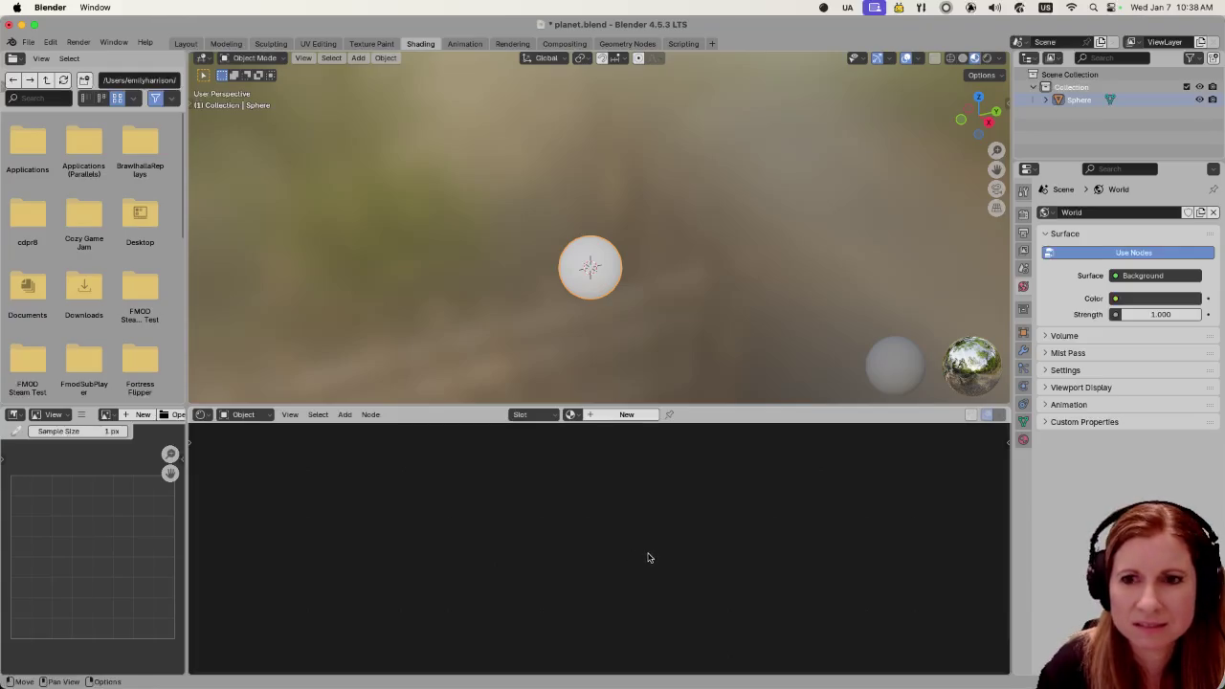
Reopen and cancel the add-node search, then show the sphere's Material properties, which have no material
{"action": "key", "text": "shift+a"}
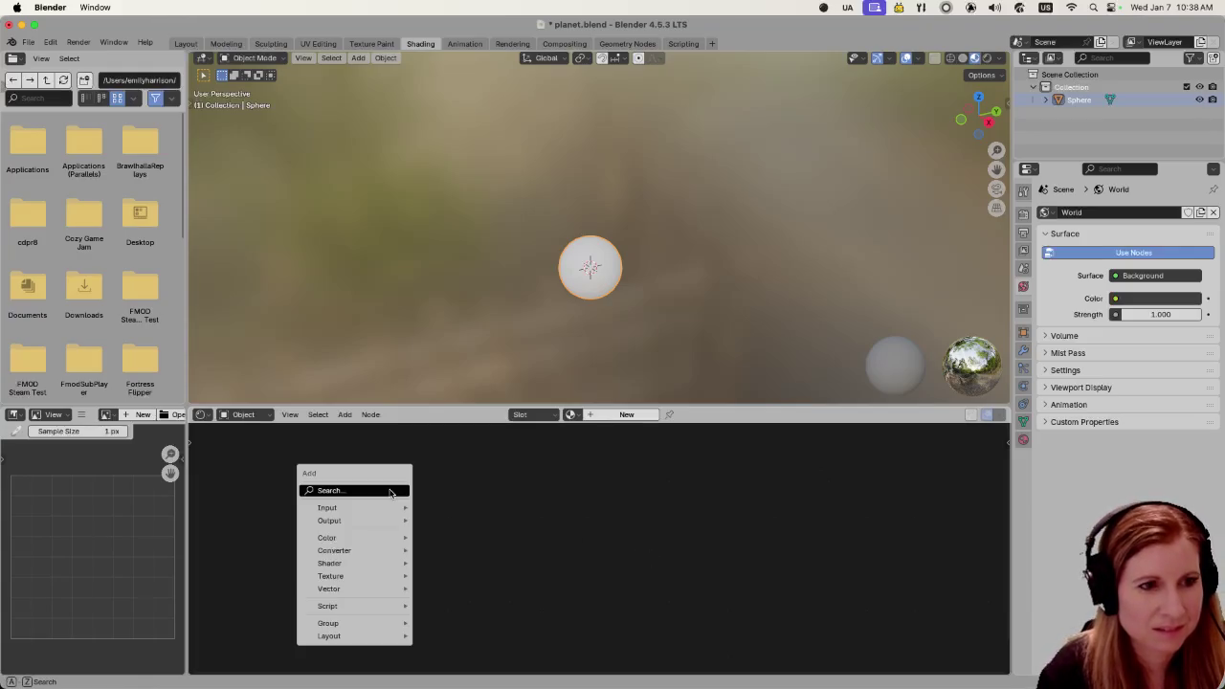
{"action": "left_click", "coordinate": [389, 493]}
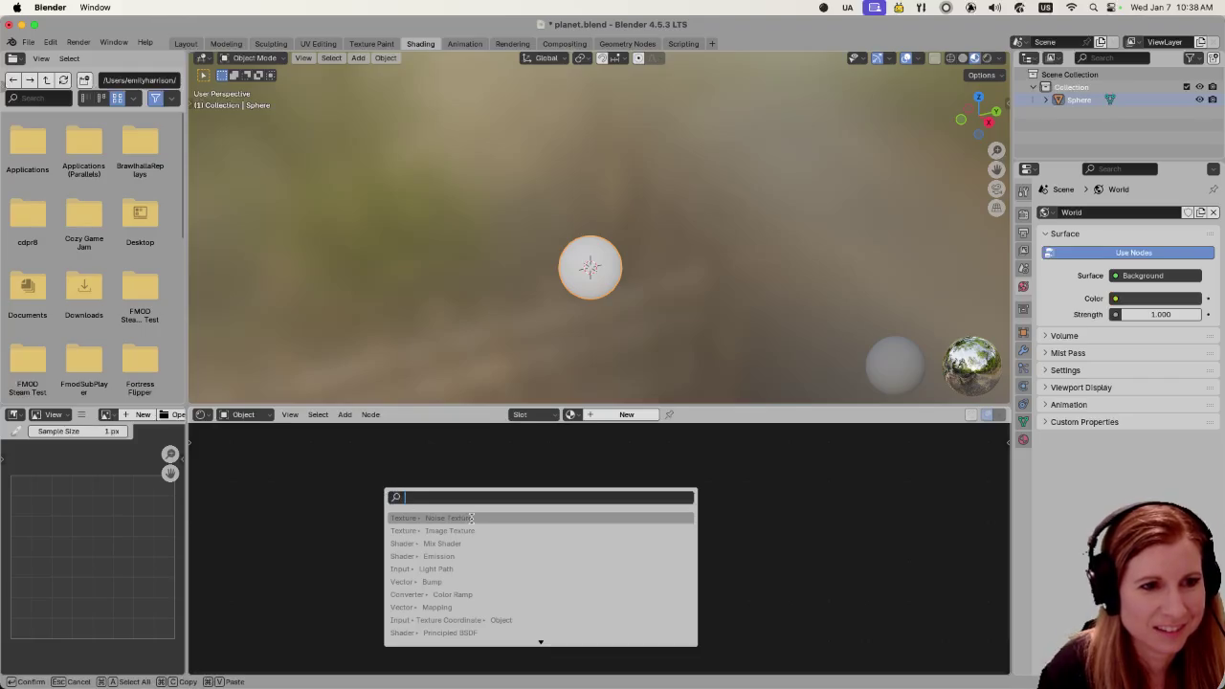
{"action": "key", "text": "Escape"}
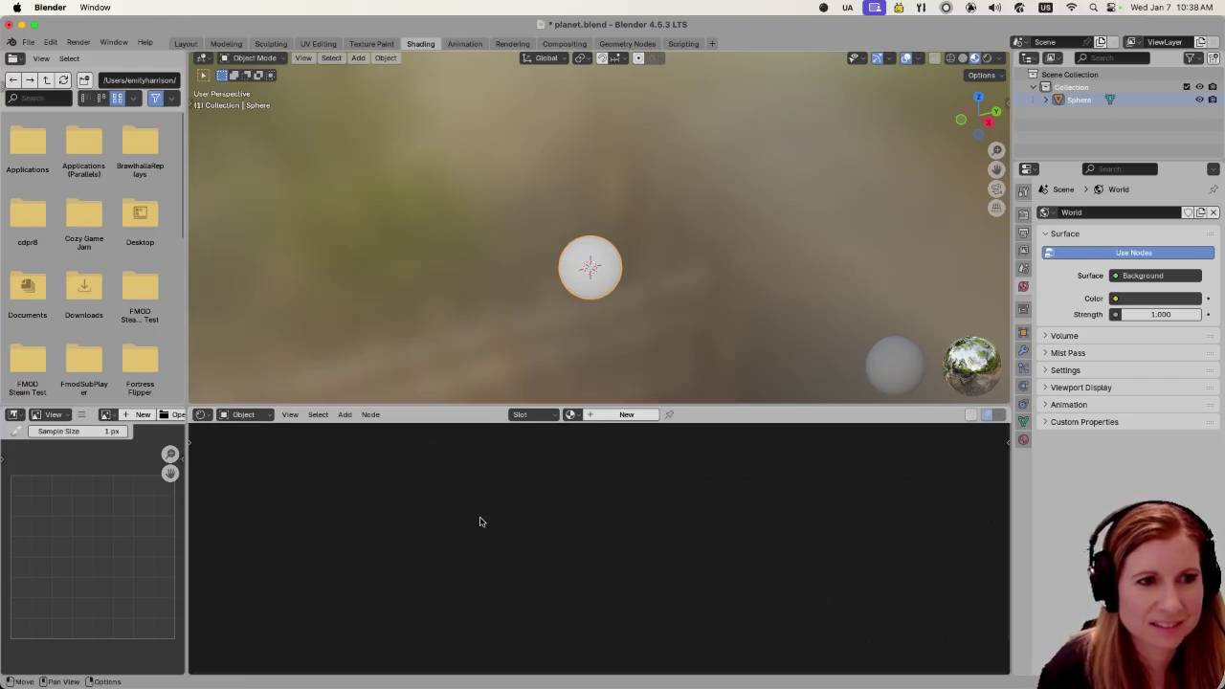
{"action": "key", "text": "shift+a"}
{"action": "left_click", "coordinate": [471, 521]}
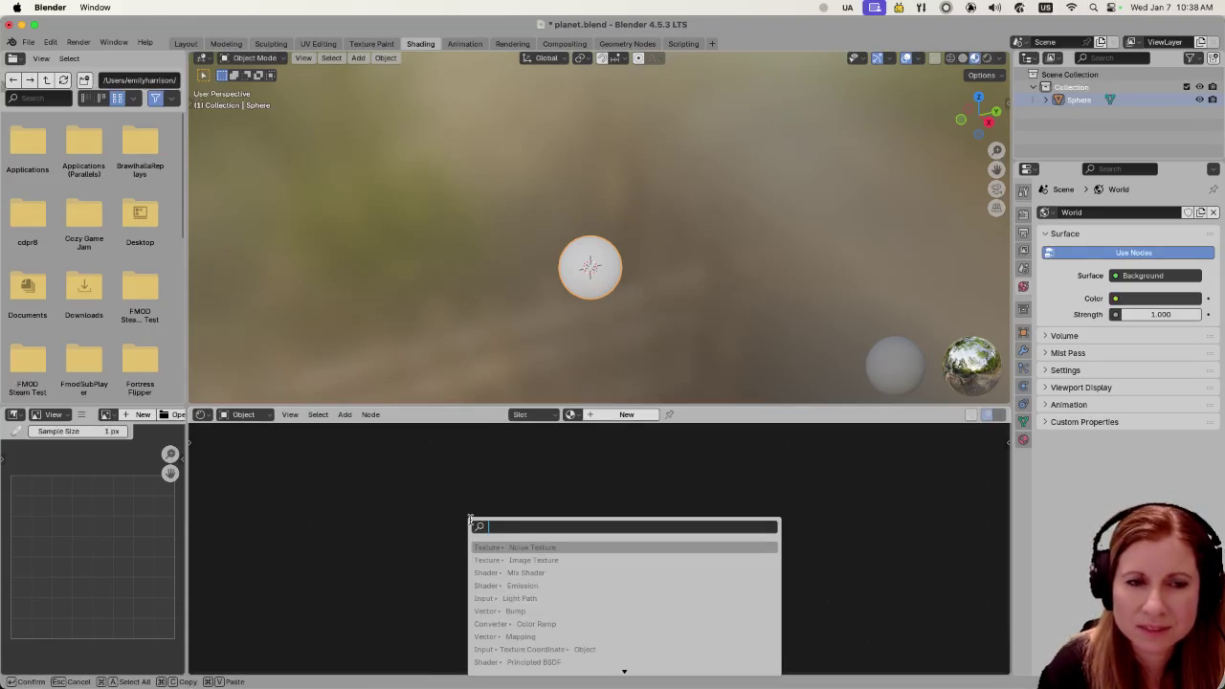
{"action": "key", "text": "Escape"}
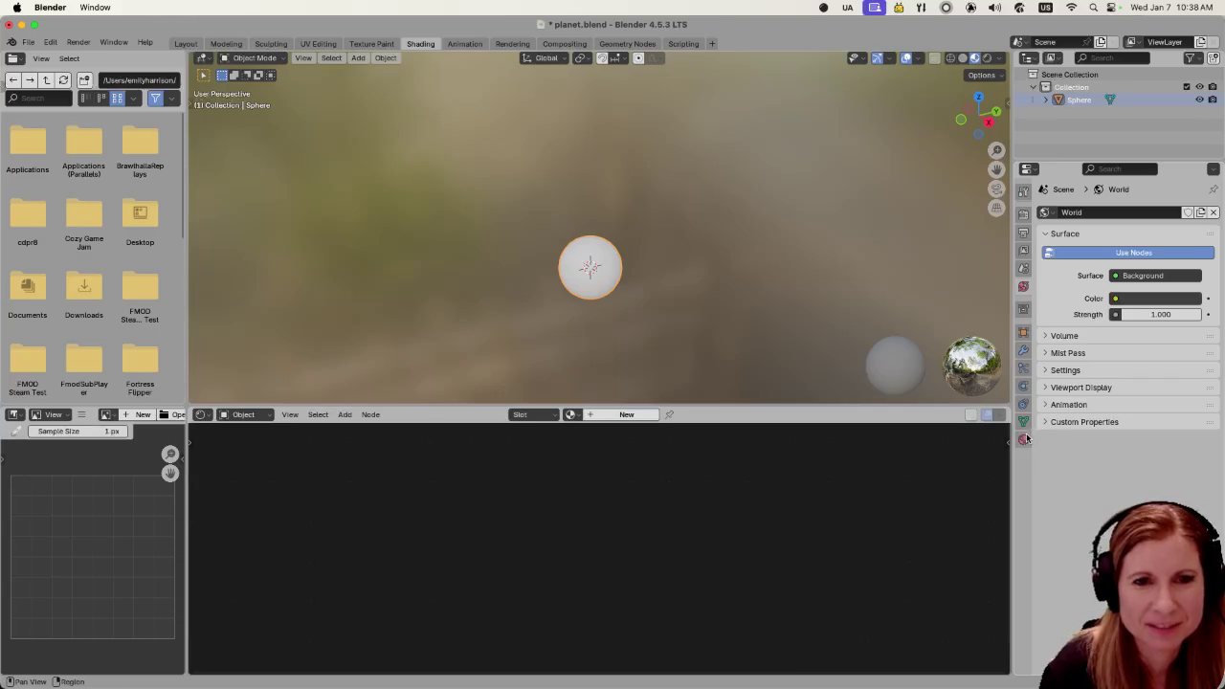
{"action": "left_click", "coordinate": [1023, 440]}
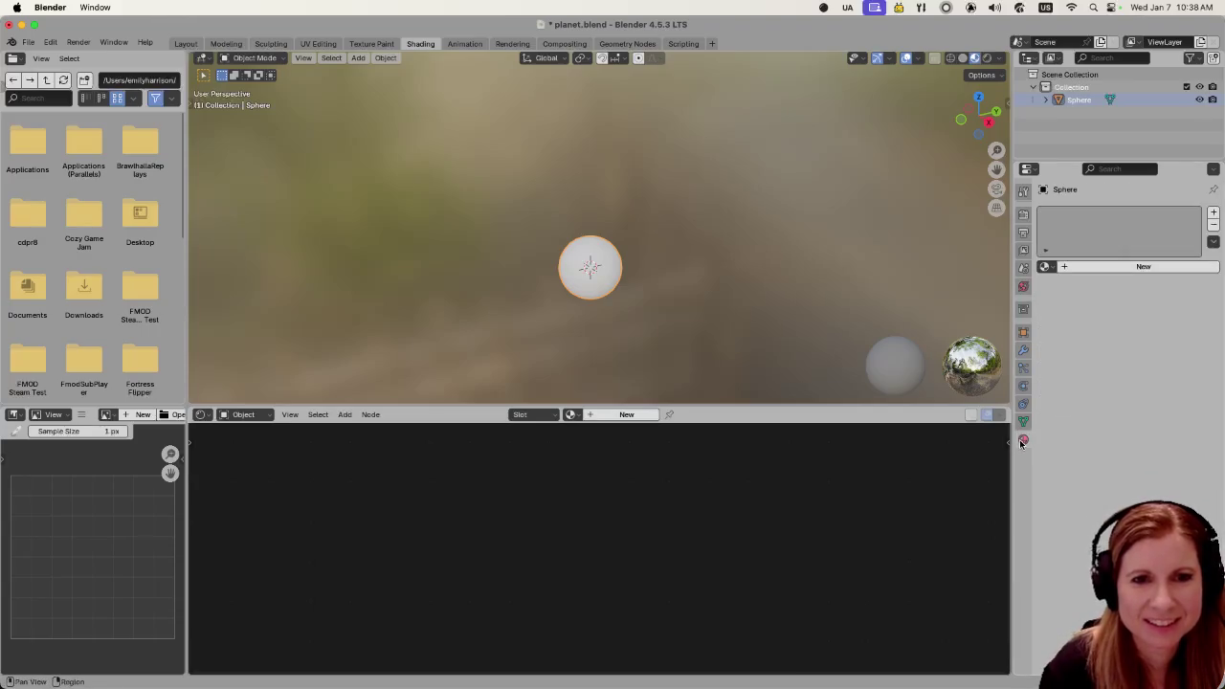
Create Material.001 and place a Noise Texture node left of the Principled BSDF
{"action": "left_click", "coordinate": [1065, 266]}
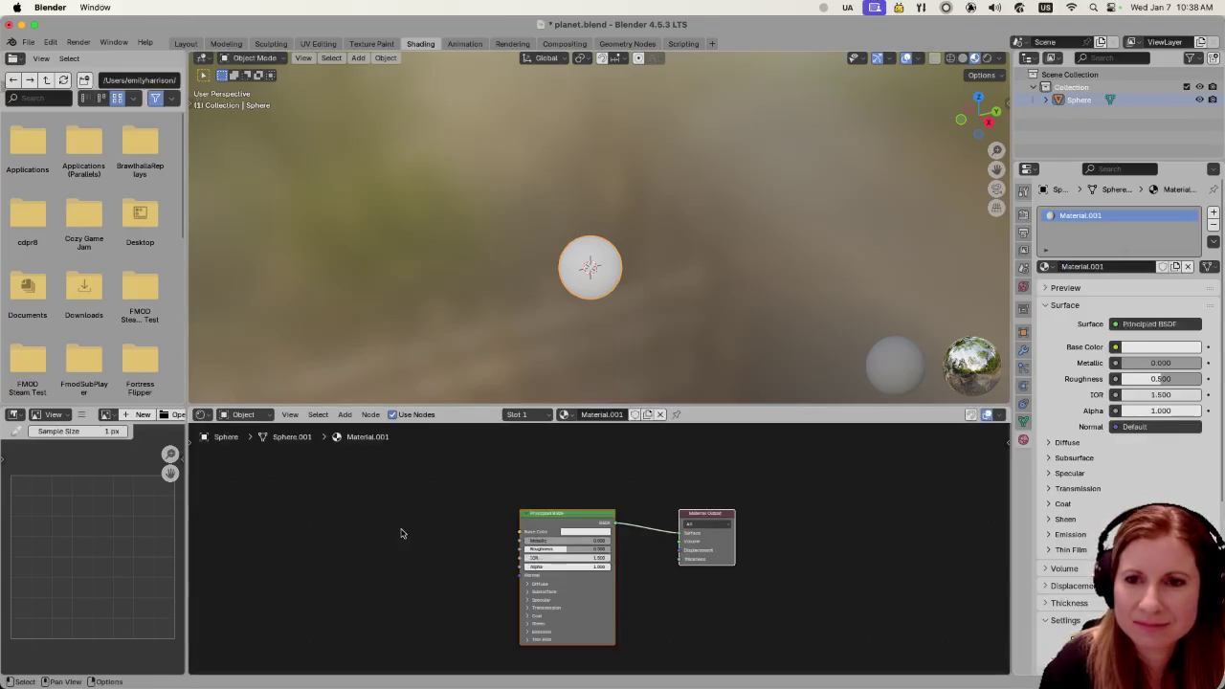
{"action": "key", "text": "shift+a"}
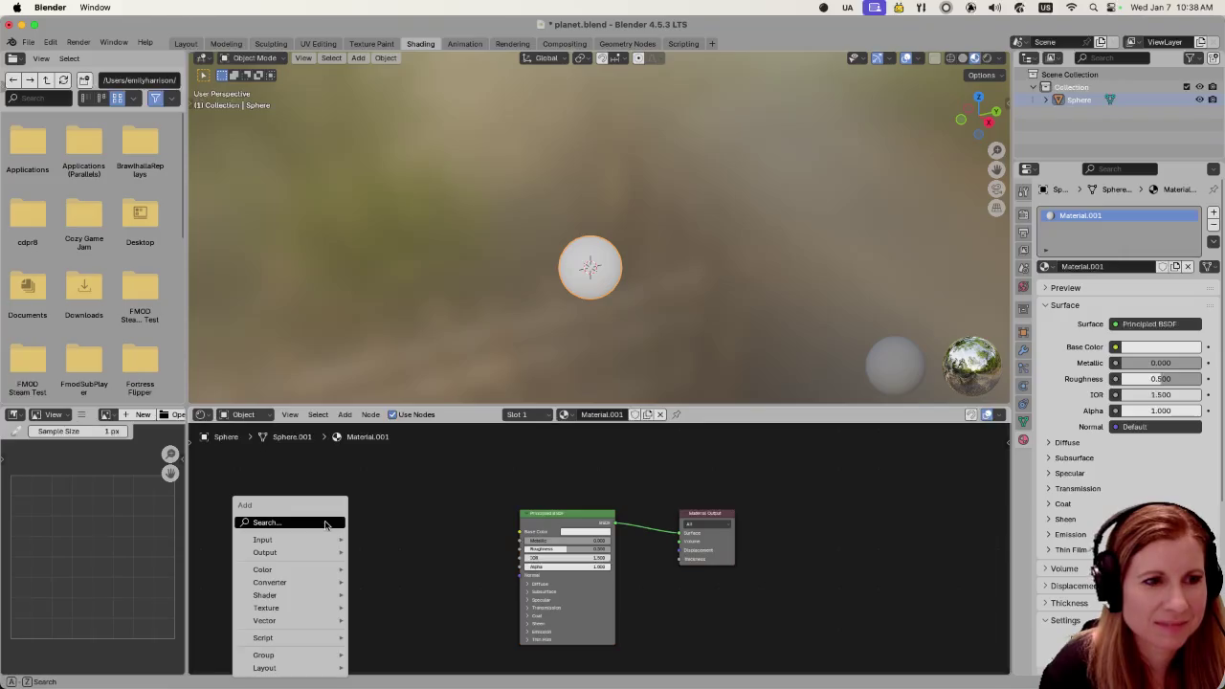
{"action": "left_click", "coordinate": [325, 525]}
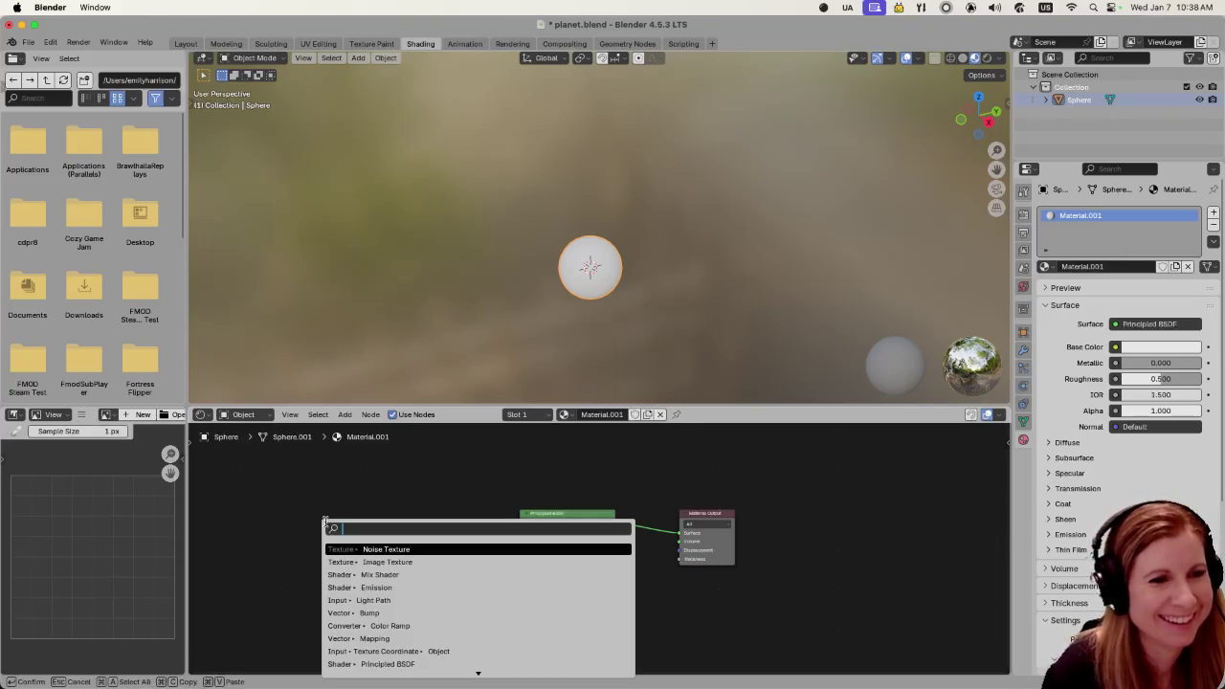
{"action": "left_click", "coordinate": [465, 551]}
{"action": "left_click", "coordinate": [432, 514]}
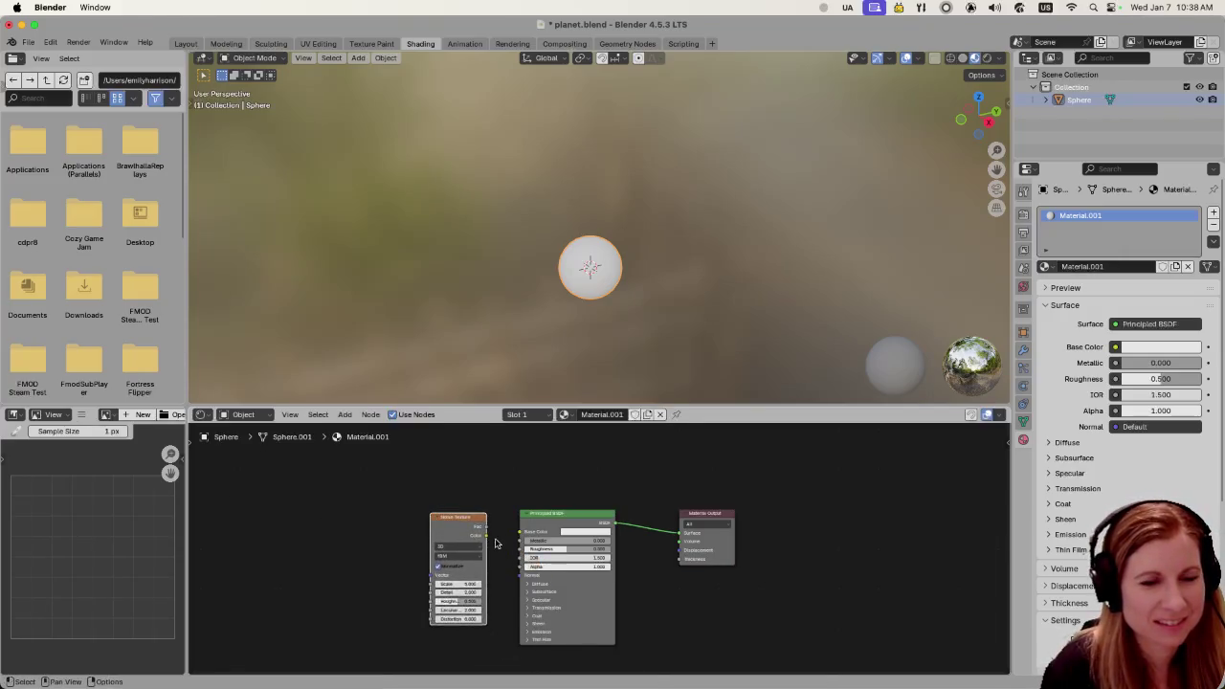
{"action": "scroll", "coordinate": [488, 541], "scroll_direction": "up", "scroll_amount": 2}
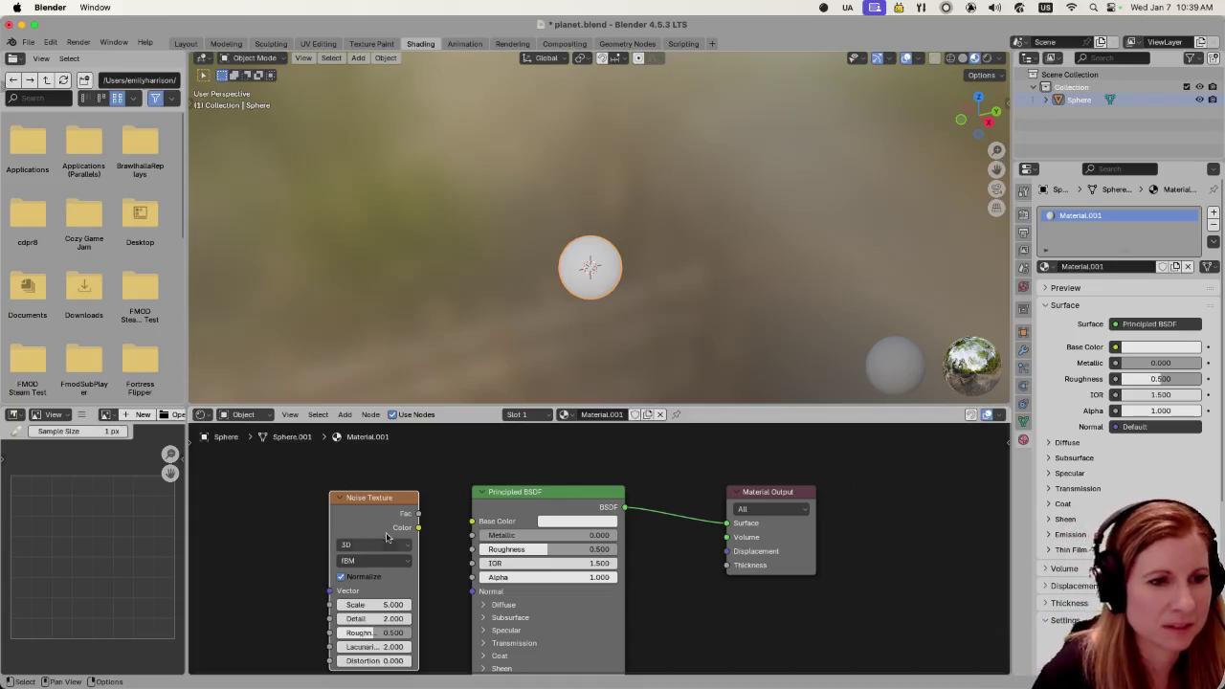
Link the Noise Texture's Color output, instead of Fac, into the Principled BSDF Base Color
{"action": "left_click_drag", "start_coordinate": [418, 514], "coordinate": [469, 522]}
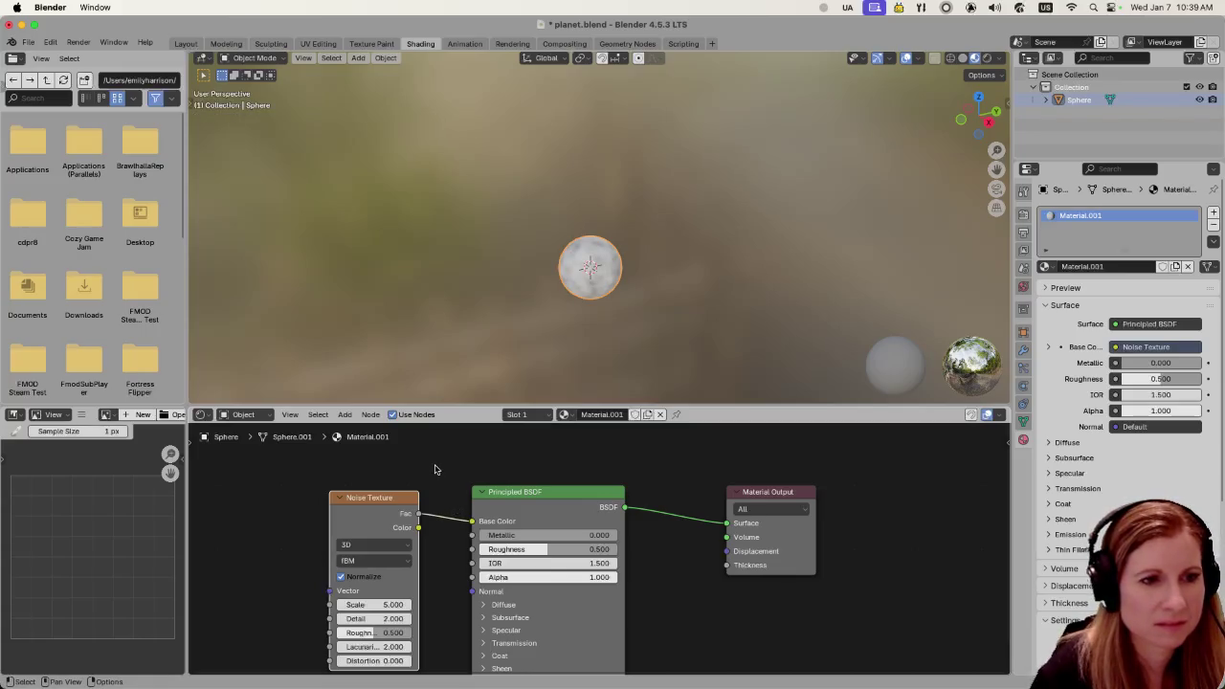
{"action": "left_click_drag", "start_coordinate": [419, 527], "coordinate": [471, 522]}
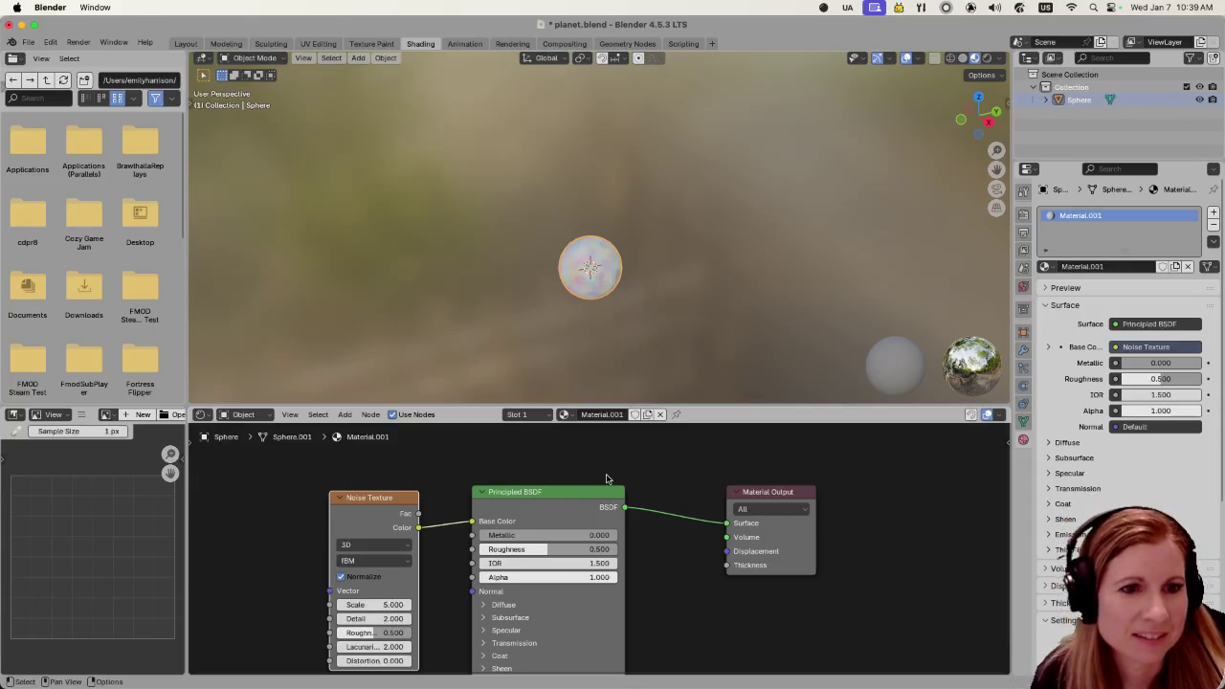
{"action": "scroll", "coordinate": [626, 306], "scroll_direction": "up", "scroll_amount": 2}
{"action": "scroll", "coordinate": [626, 316], "scroll_direction": "up", "scroll_amount": 3}
{"action": "scroll", "coordinate": [625, 323], "scroll_direction": "down", "scroll_amount": 2}
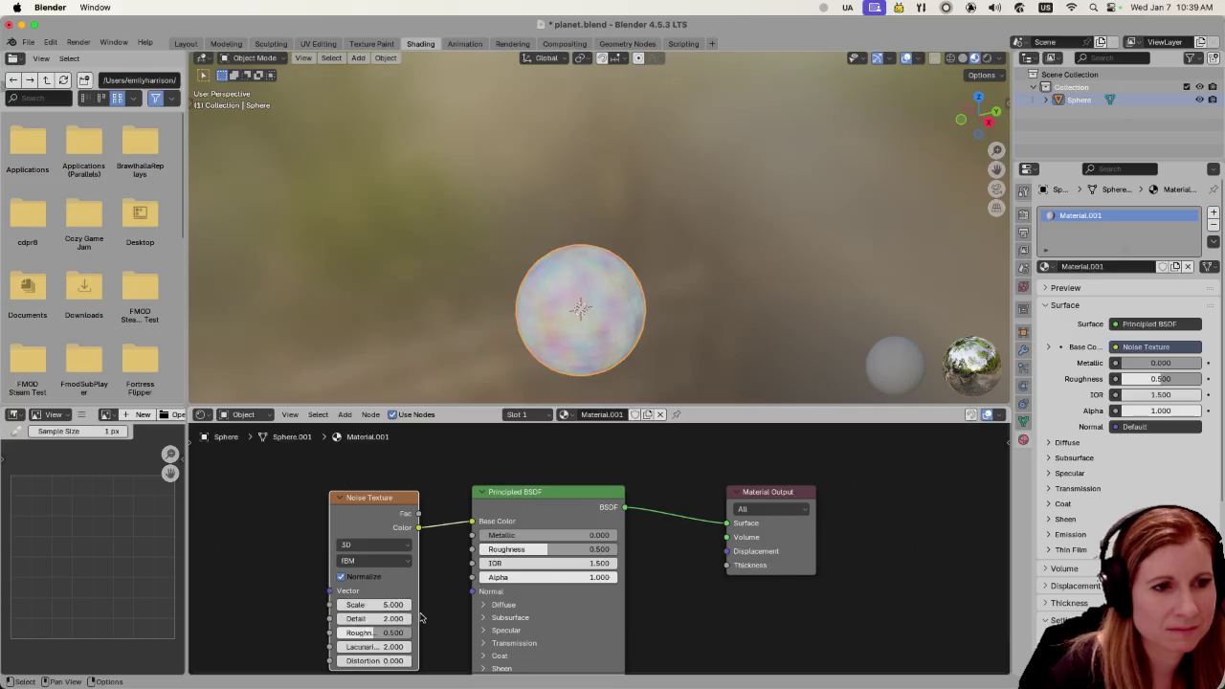
Reposition the nodes and tune the noise to Scale 4.7, Detail 6.8, Roughness 0.313, Distortion -0.7
{"action": "left_click_drag", "start_coordinate": [373, 505], "coordinate": [325, 464]}
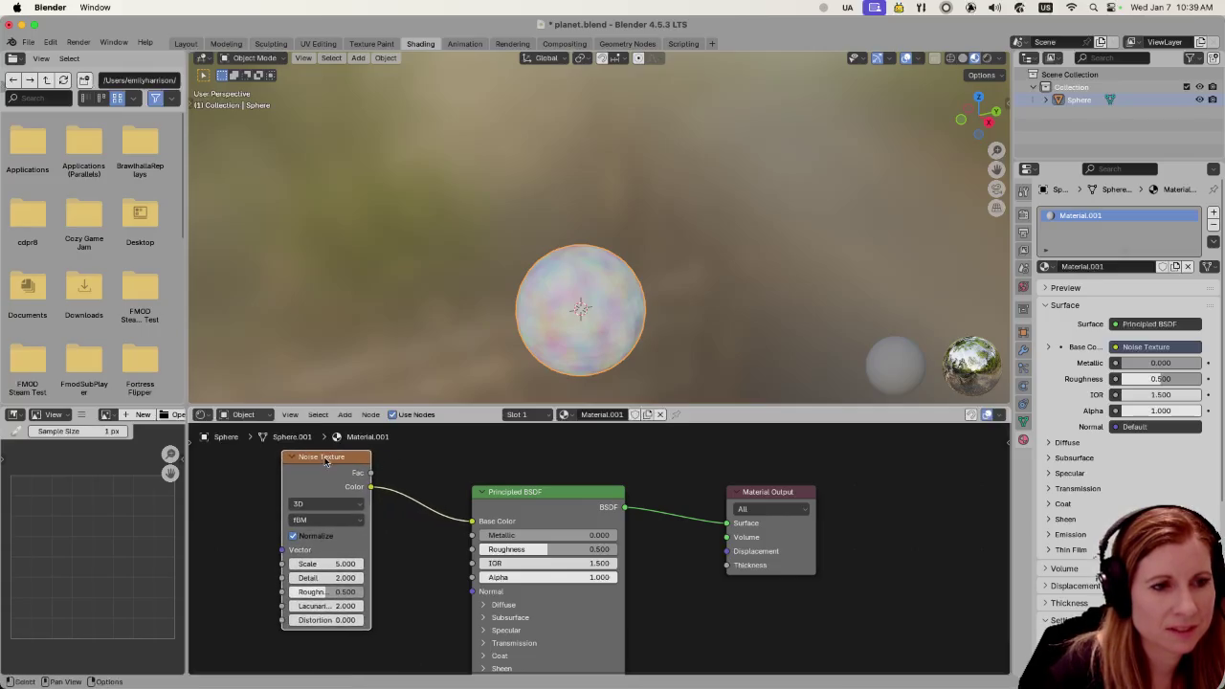
{"action": "mouse_move", "coordinate": [324, 595]}
{"action": "left_mouse_down"}
{"action": "mouse_move", "coordinate": [368, 596]}
{"action": "mouse_move", "coordinate": [303, 595]}
{"action": "mouse_move", "coordinate": [349, 578]}
{"action": "left_mouse_up"}
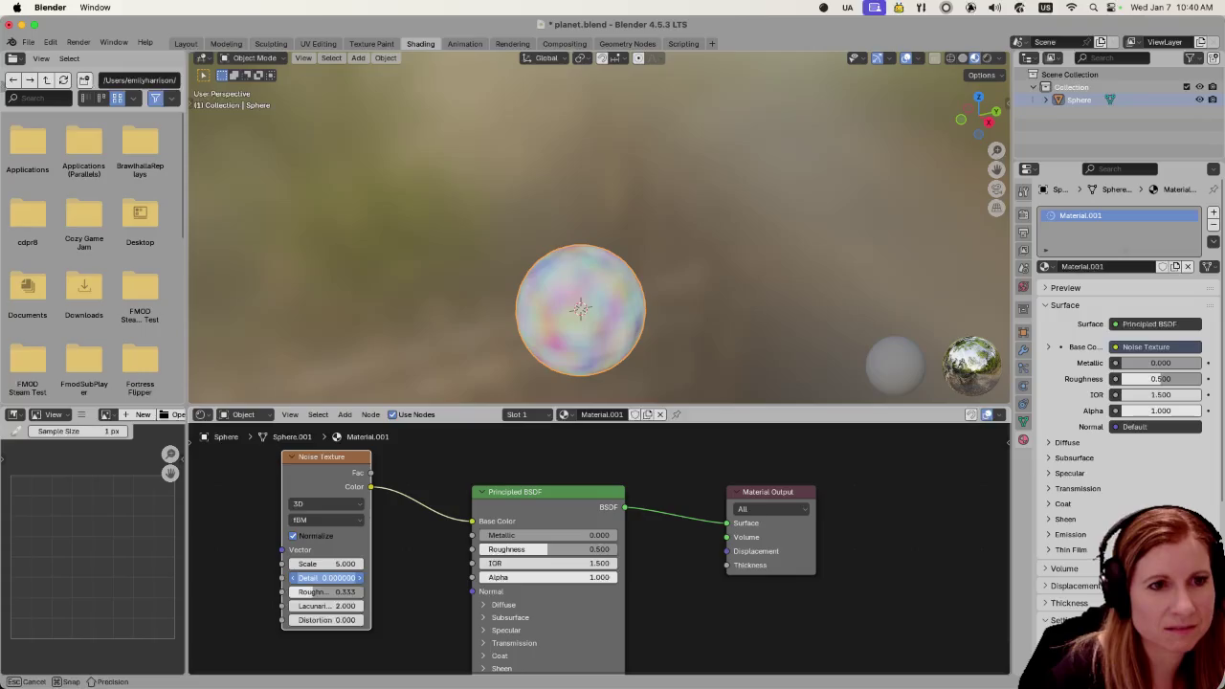
{"action": "left_click_drag", "start_coordinate": [325, 579], "coordinate": [364, 578]}
{"action": "mouse_move", "coordinate": [312, 620]}
{"action": "left_mouse_down"}
{"action": "mouse_move", "coordinate": [288, 620]}
{"action": "mouse_move", "coordinate": [344, 620]}
{"action": "mouse_move", "coordinate": [326, 620]}
{"action": "left_mouse_up"}
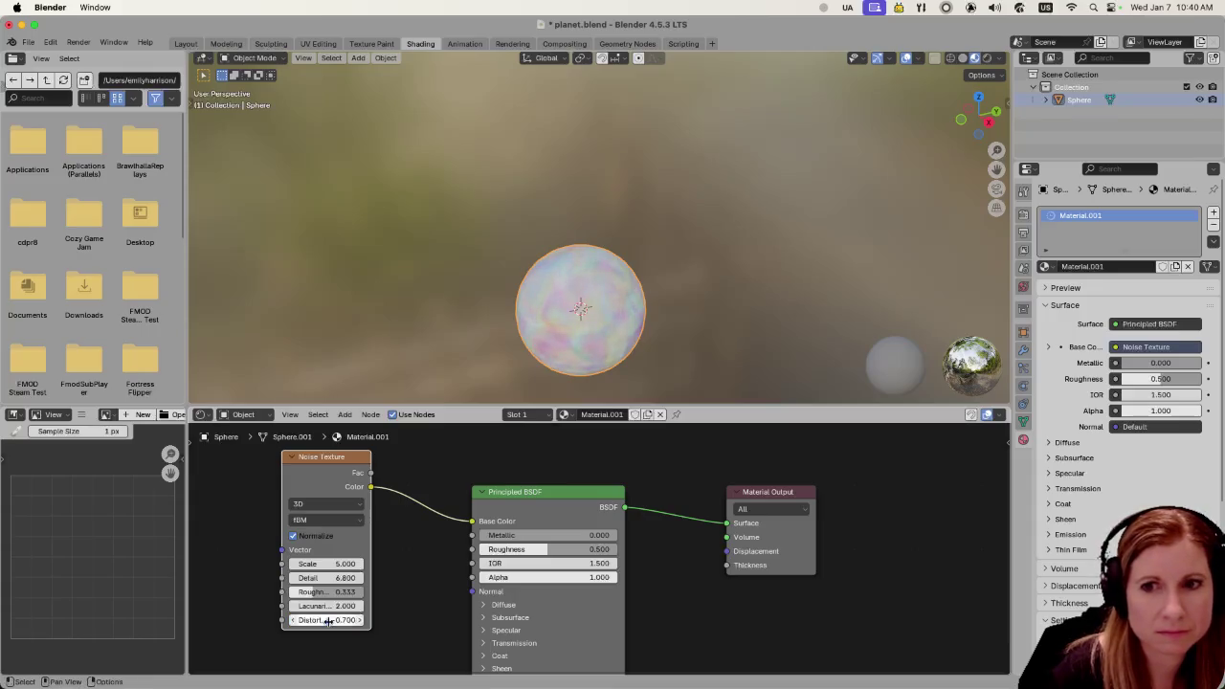
{"action": "mouse_move", "coordinate": [332, 564]}
{"action": "left_mouse_down"}
{"action": "mouse_move", "coordinate": [296, 564]}
{"action": "mouse_move", "coordinate": [360, 564]}
{"action": "mouse_move", "coordinate": [331, 563]}
{"action": "left_mouse_up"}
{"action": "key", "text": "Escape"}
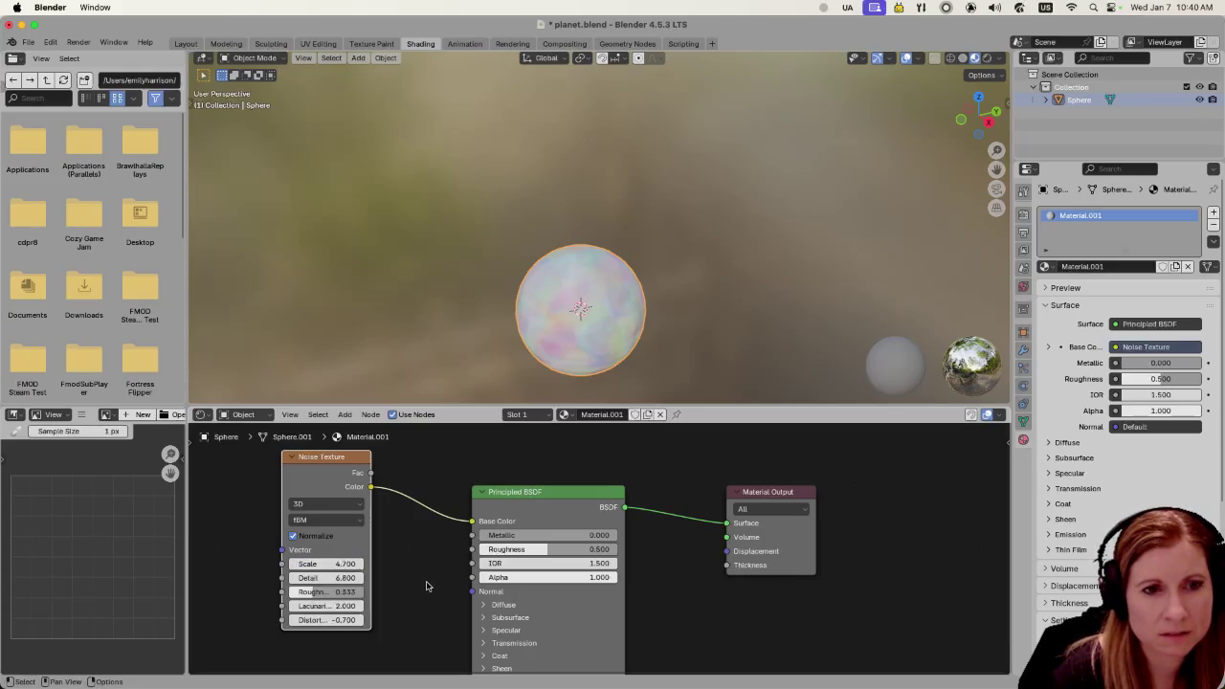
{"action": "left_click_drag", "start_coordinate": [543, 483], "coordinate": [532, 457]}
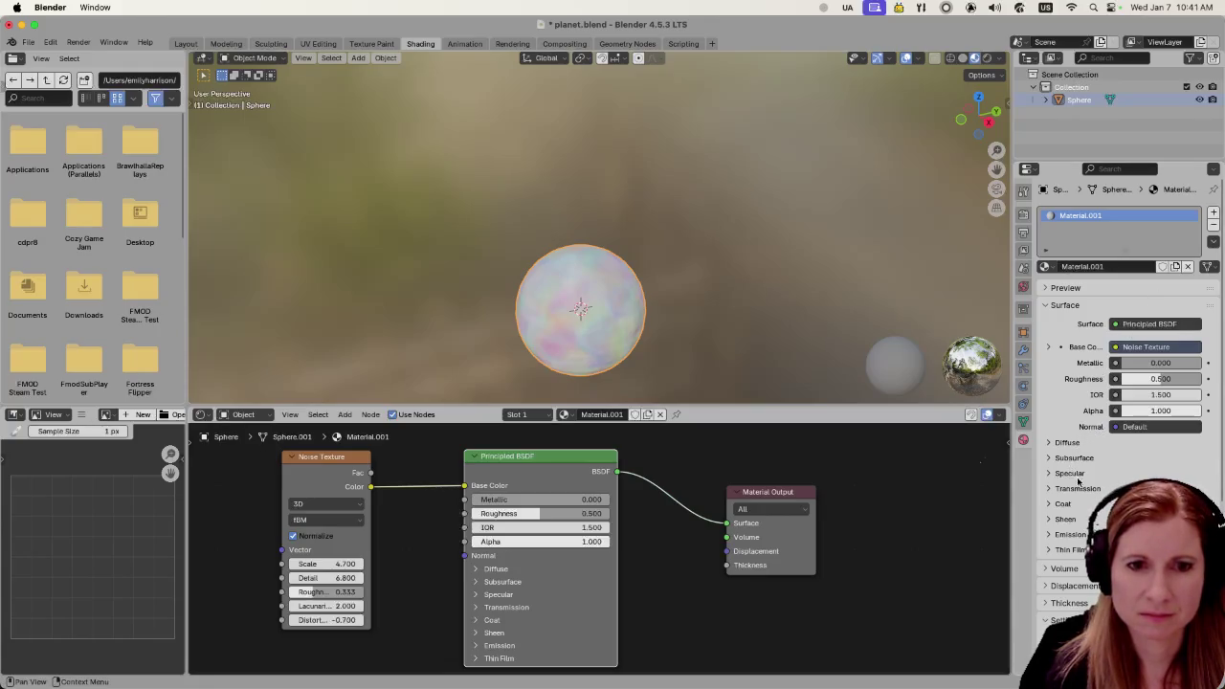
Zoom the Shader Editor out and back in to inspect the noise-driven material
{"action": "scroll", "coordinate": [1147, 455], "scroll_direction": "down", "scroll_amount": 2}
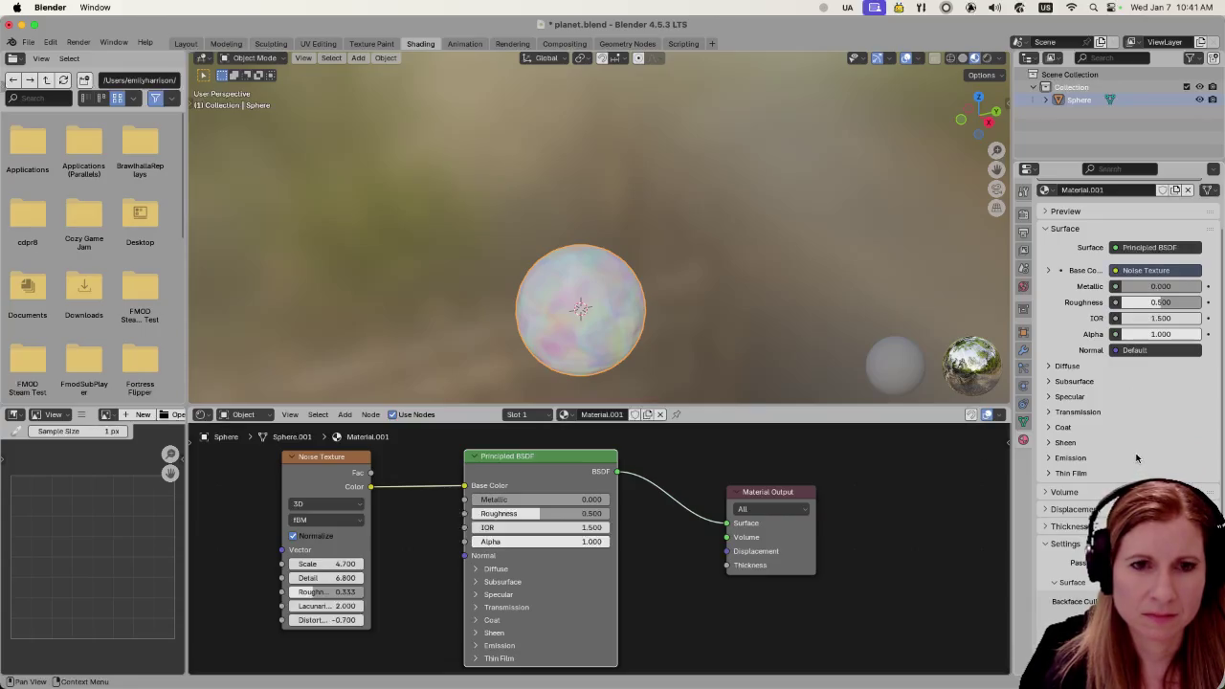
{"action": "scroll", "coordinate": [1136, 456], "scroll_direction": "up", "scroll_amount": 2}
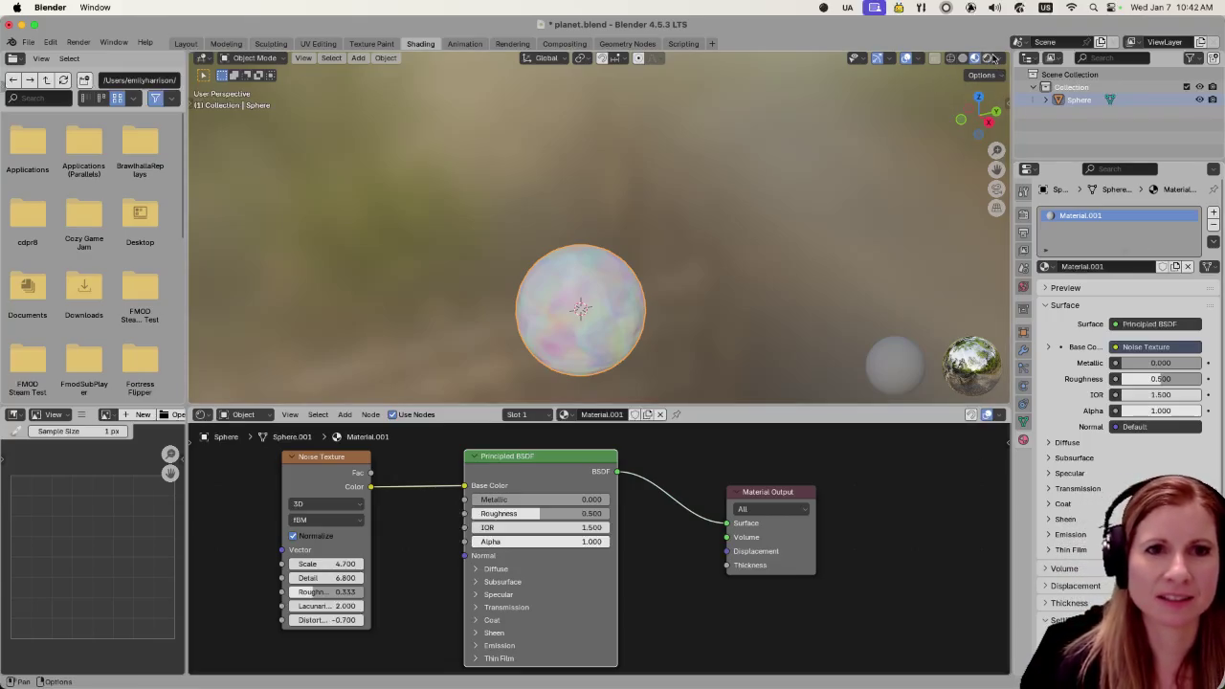
{"action": "left_click", "coordinate": [990, 59]}
{"action": "left_click", "coordinate": [963, 58]}
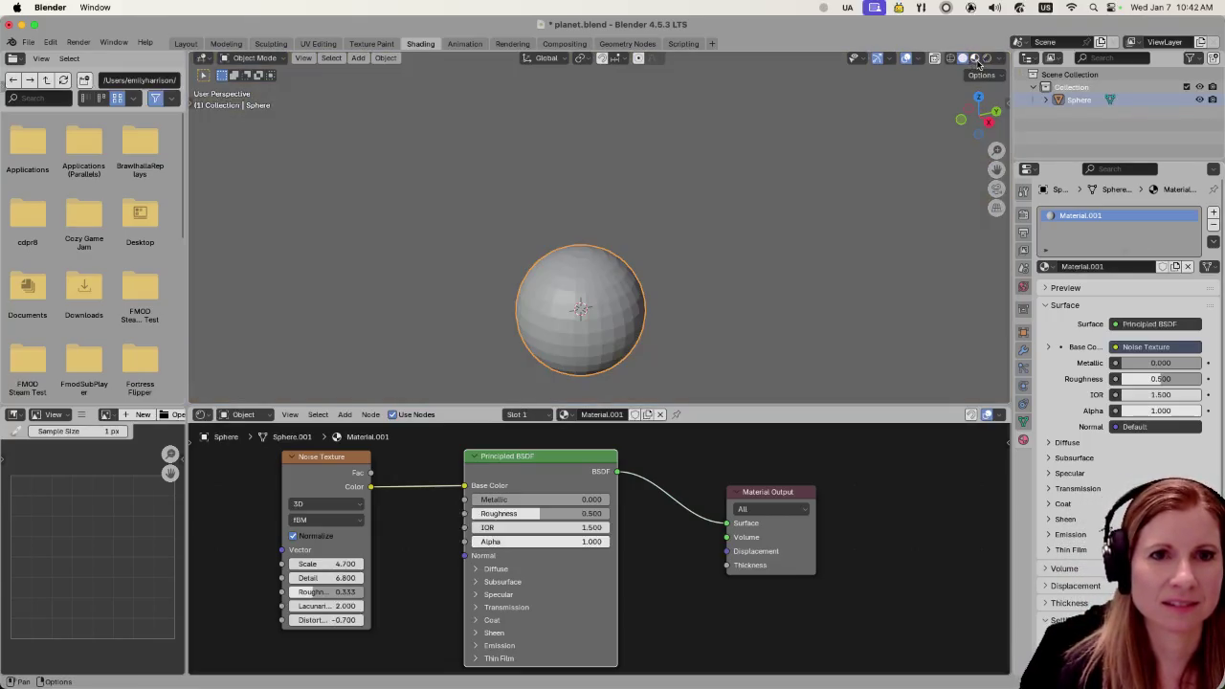
{"action": "left_click", "coordinate": [975, 58]}
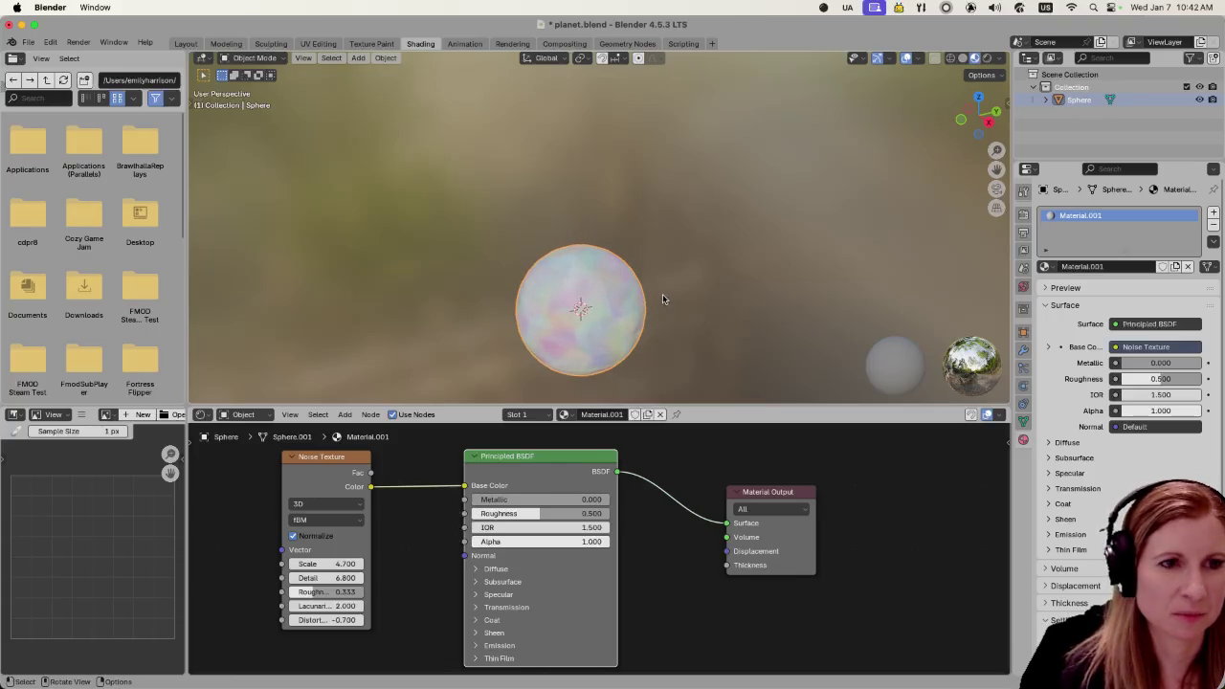
{"action": "mouse_move", "coordinate": [696, 293]}
{"action": "middle_mouse_down"}
{"action": "mouse_move", "coordinate": [679, 331]}
{"action": "mouse_move", "coordinate": [700, 280]}
{"action": "middle_mouse_up"}
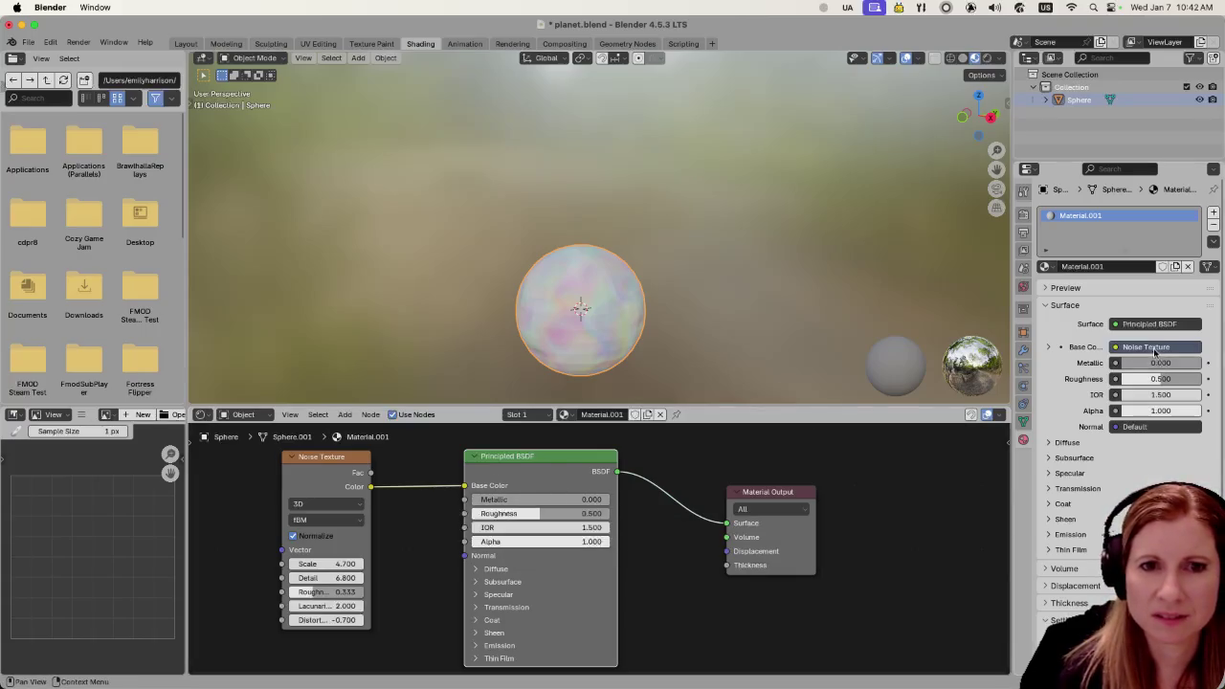
{"action": "left_click", "coordinate": [1154, 350]}
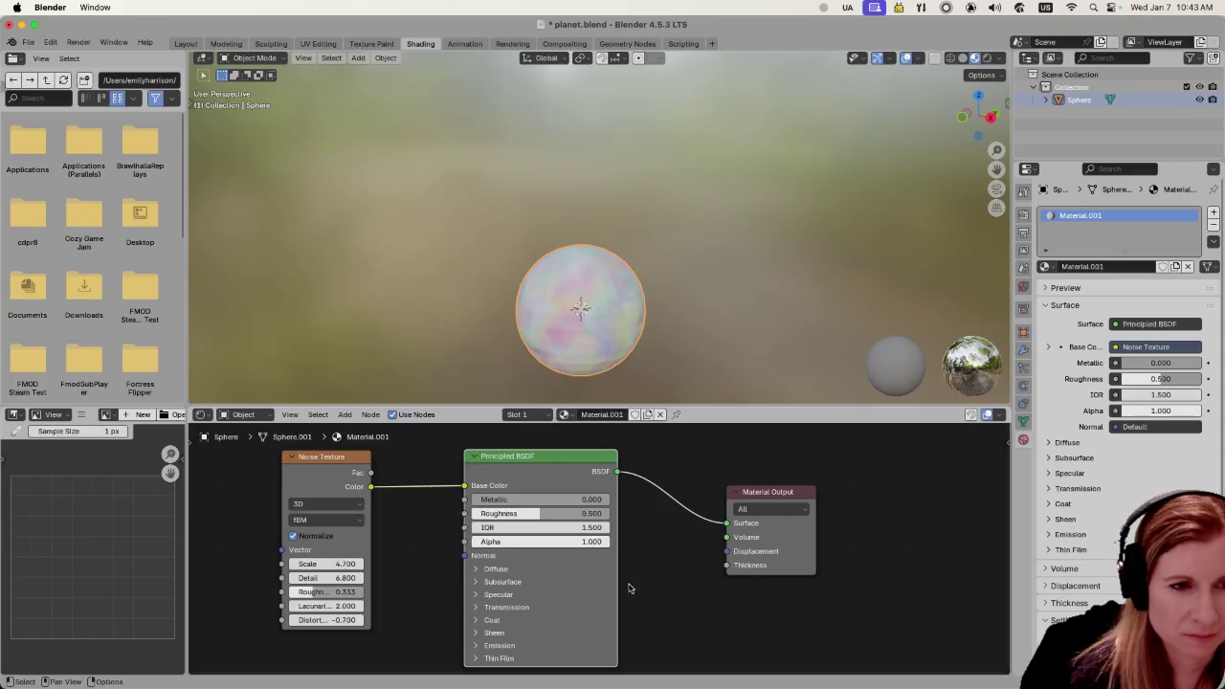
{"action": "left_click_drag", "start_coordinate": [513, 458], "coordinate": [518, 446]}
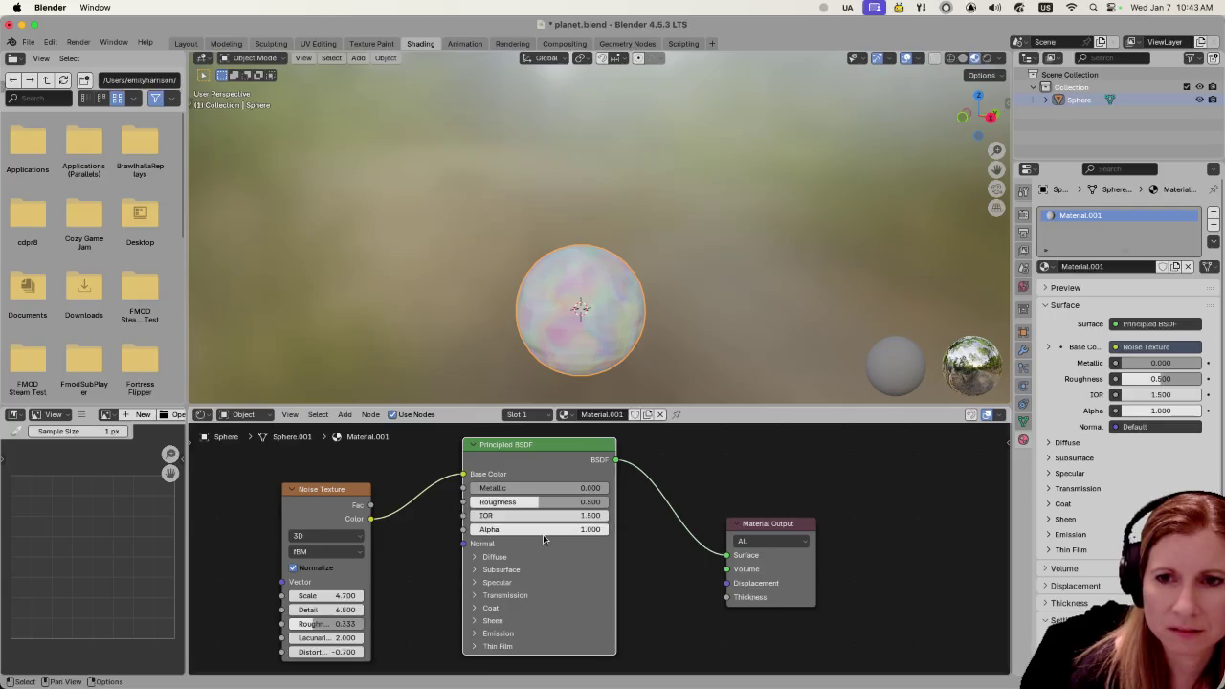
Zoom the Shader Editor and shift the Noise Texture node up and to the left
{"action": "scroll", "coordinate": [543, 534], "scroll_direction": "up", "scroll_amount": 2}
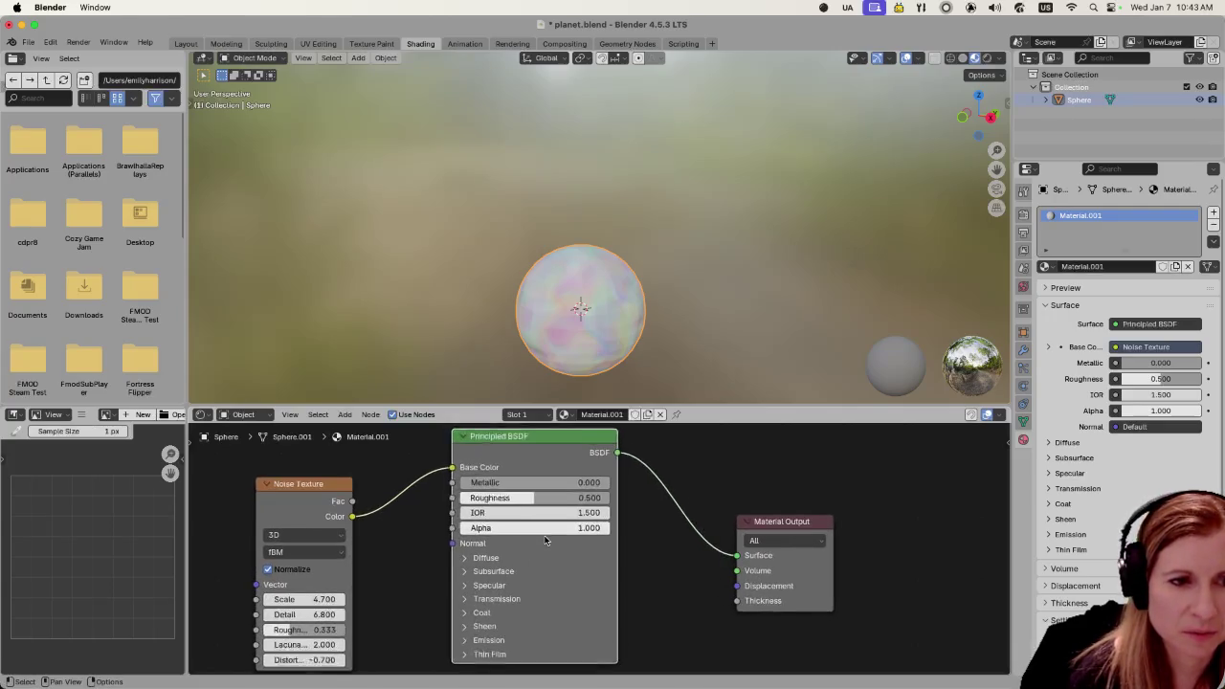
{"action": "scroll", "coordinate": [547, 540], "scroll_direction": "down", "scroll_amount": 1}
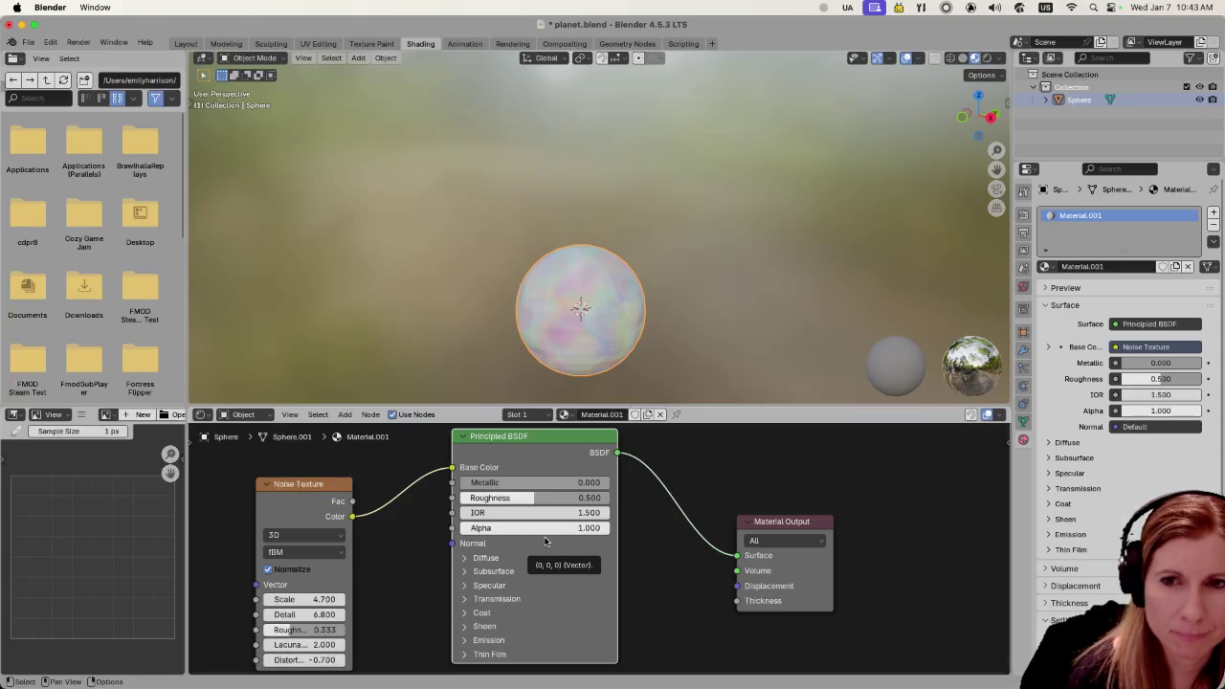
{"action": "left_click_drag", "start_coordinate": [324, 486], "coordinate": [292, 471]}
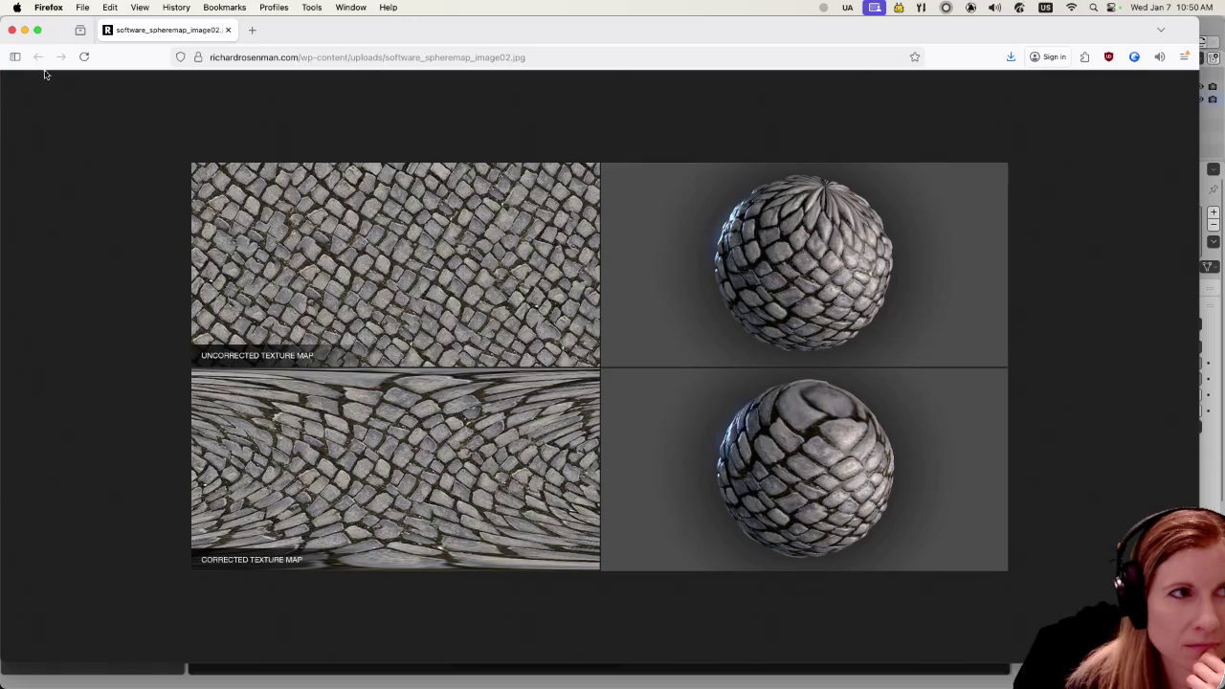
Close the Firefox window showing the sphere texture-map reference image
{"action": "left_click", "coordinate": [11, 32]}
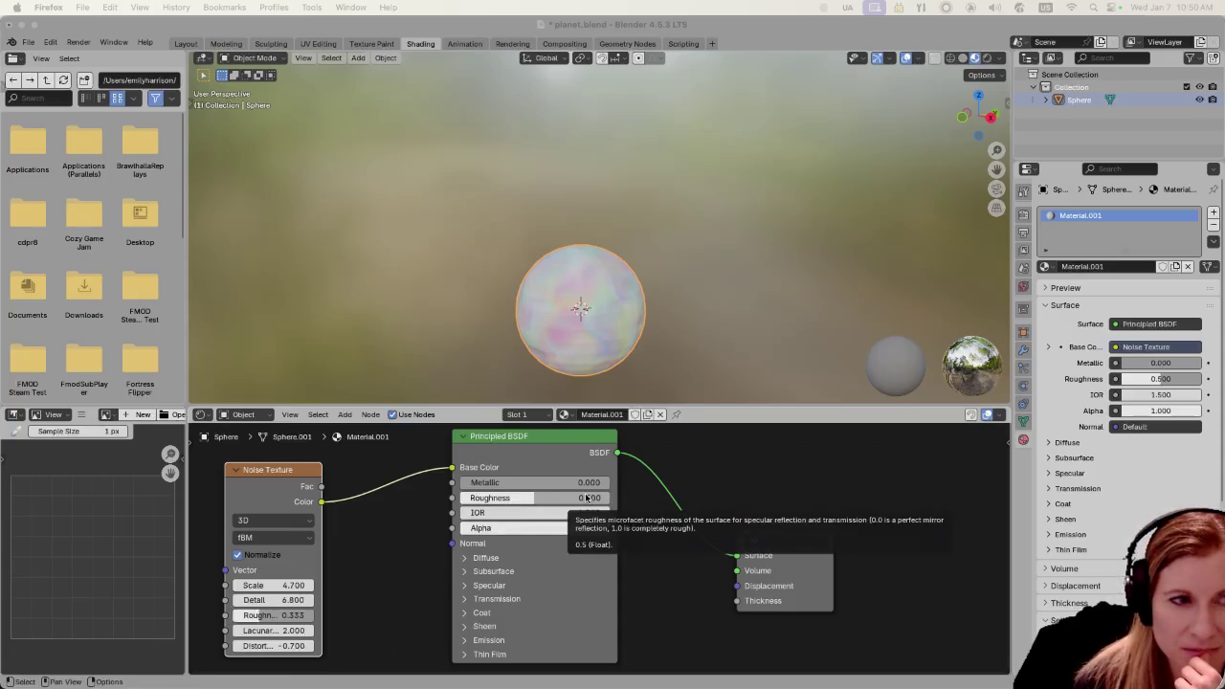
Refocus Blender's Shader Editor, clearing the selection, and bring up the Shift+A Add menu
{"action": "left_click", "coordinate": [672, 581]}
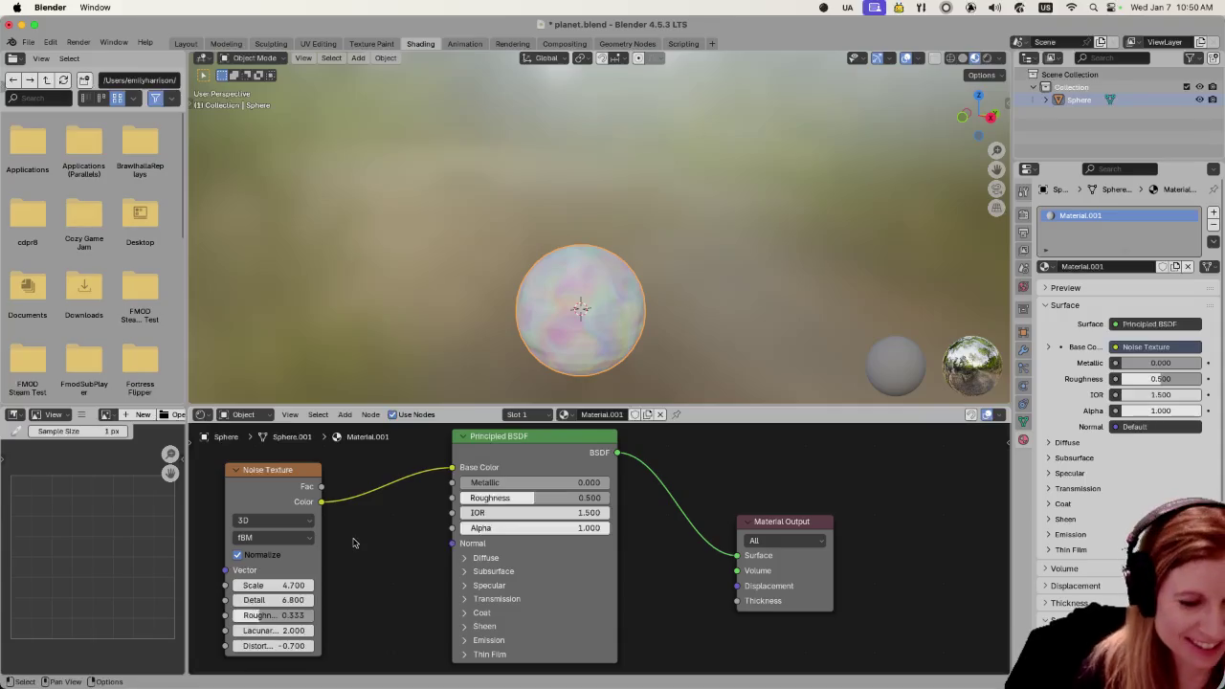
{"action": "key", "text": "shift+a"}
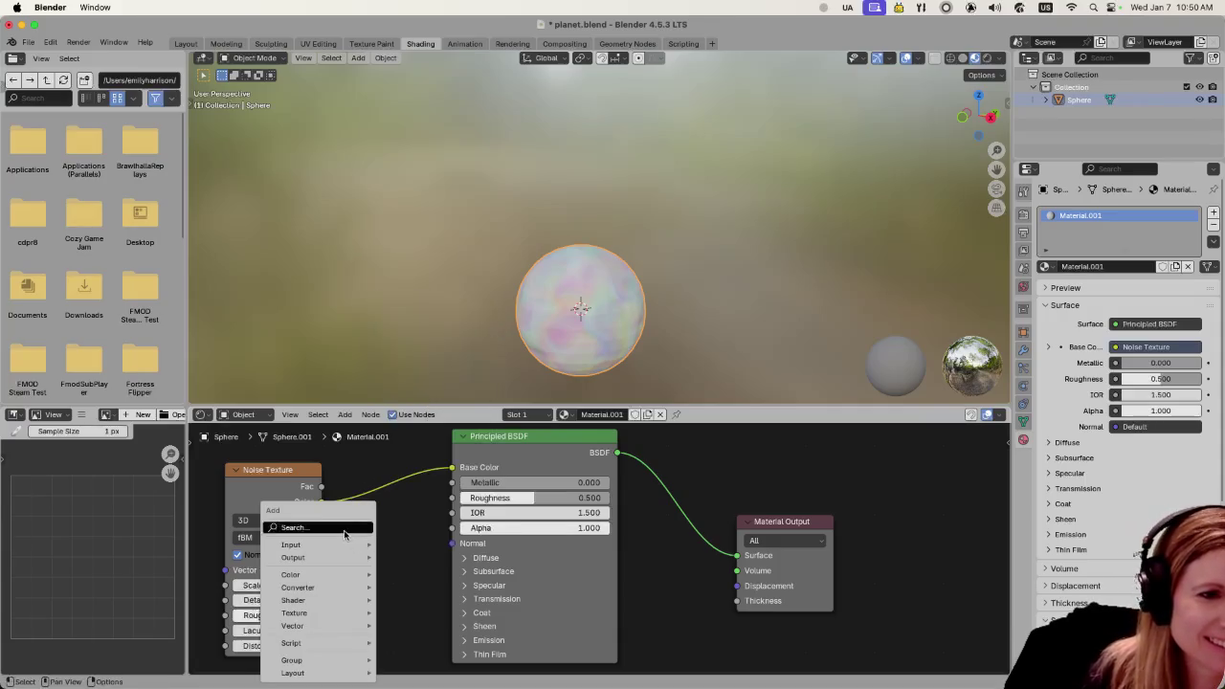
Search 'hue' and drop a Hue-blend Mix Color node onto the Noise-to-BSDF link, keeping Color type
{"action": "left_click", "coordinate": [348, 528]}
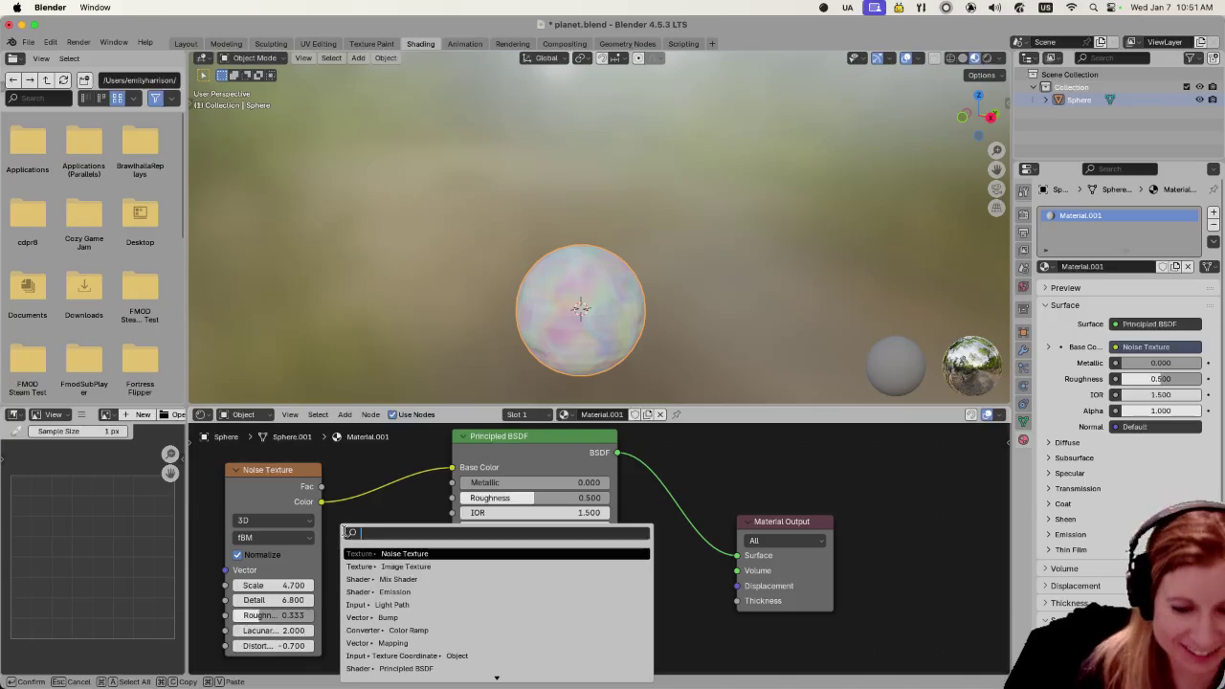
{"action": "type", "text": "hue"}
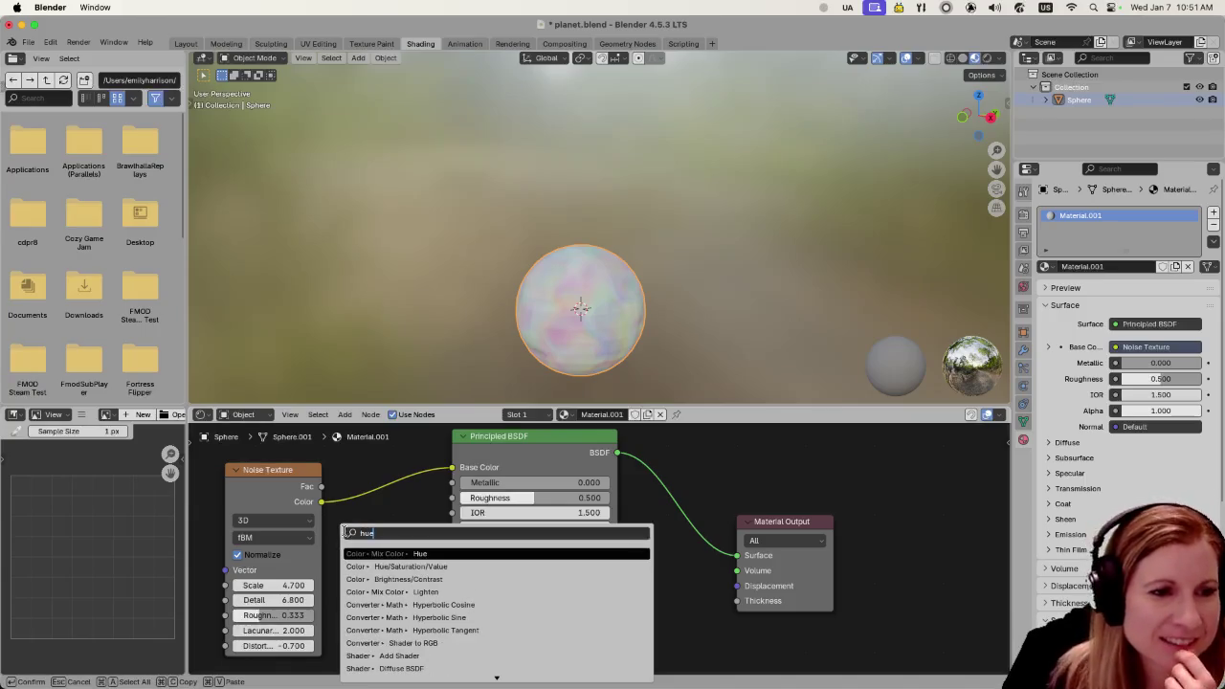
{"action": "left_click", "coordinate": [414, 553]}
{"action": "left_click", "coordinate": [350, 467]}
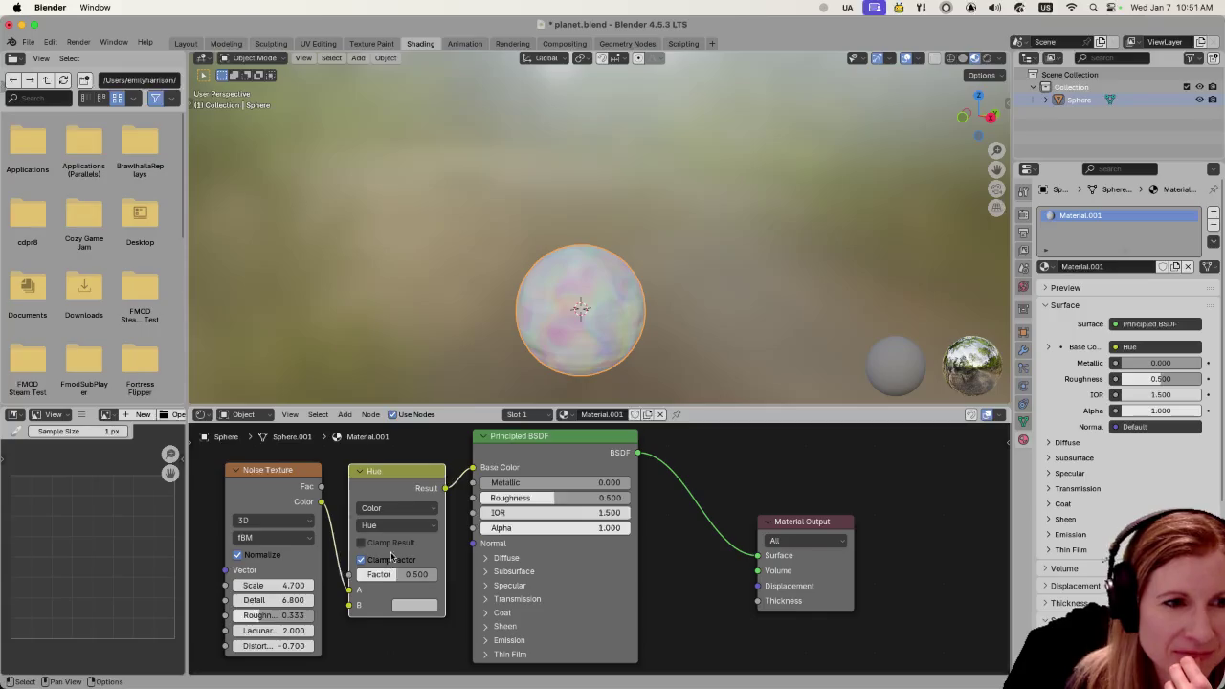
{"action": "left_click", "coordinate": [400, 508]}
{"action": "left_click", "coordinate": [400, 508]}
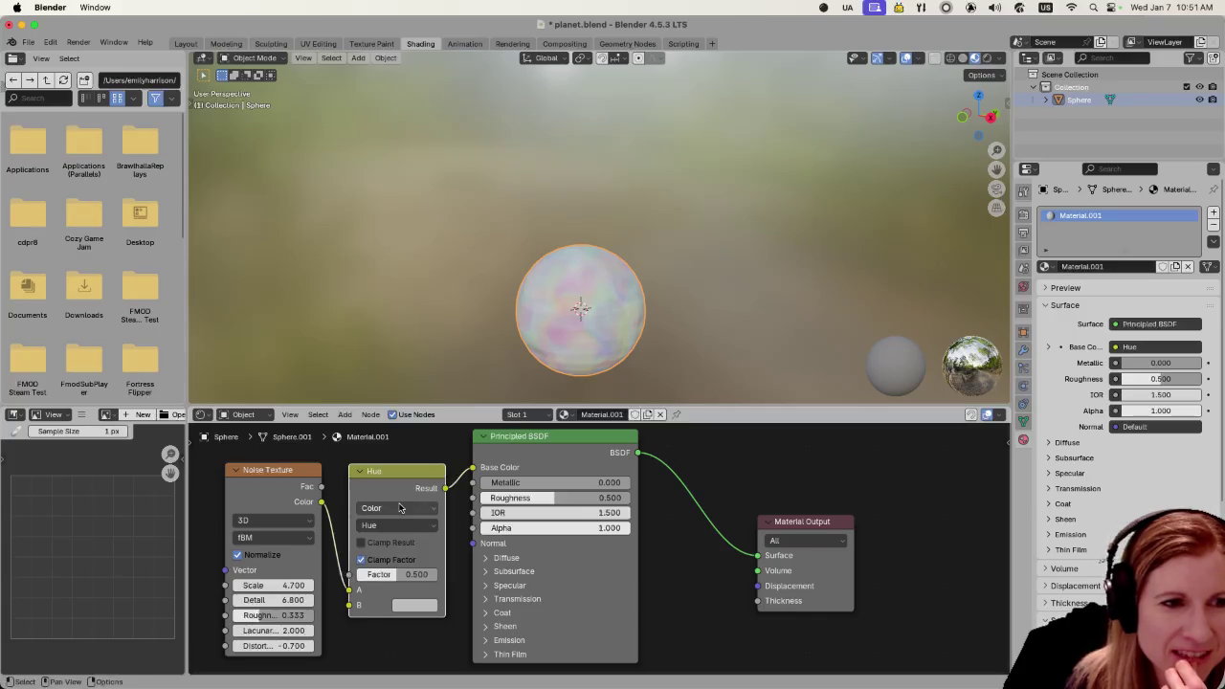
{"action": "left_click", "coordinate": [398, 525]}
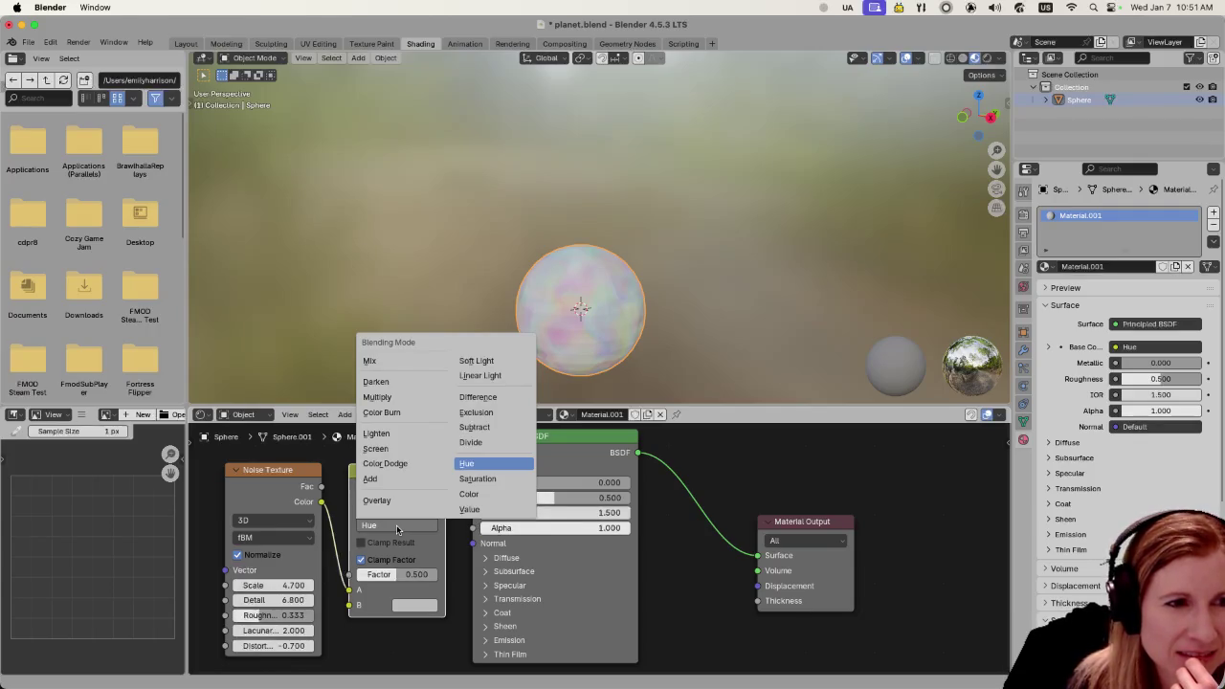
{"action": "left_click", "coordinate": [397, 528]}
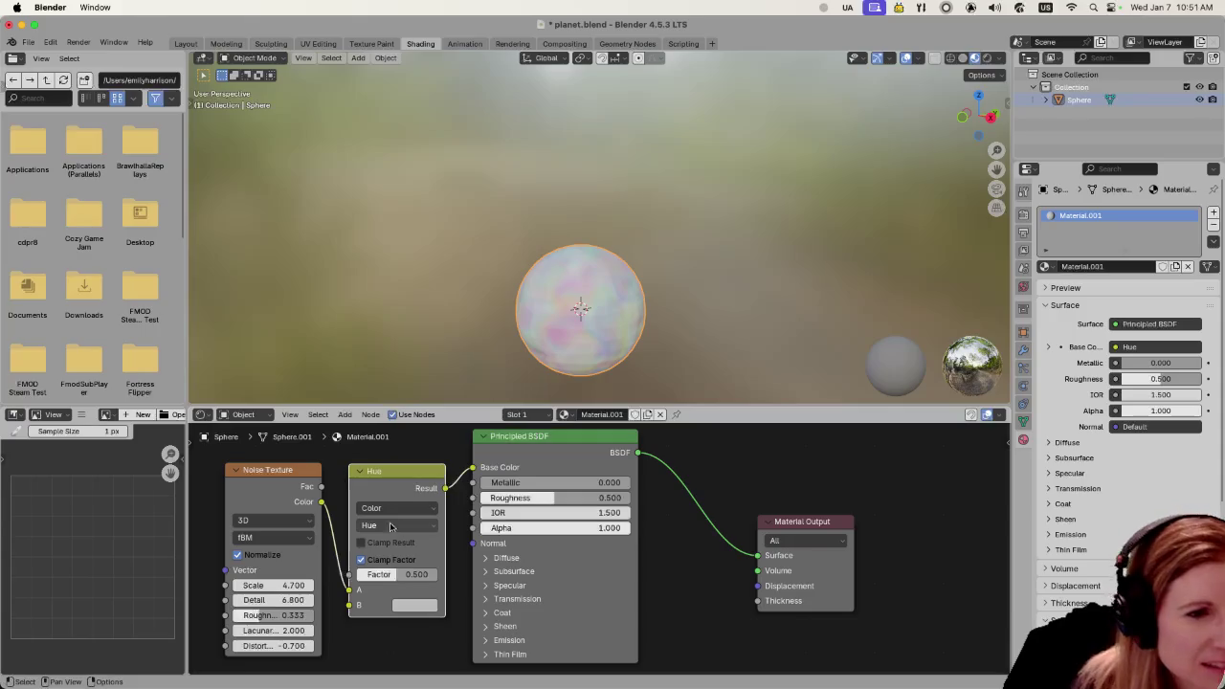
{"action": "left_click", "coordinate": [414, 605]}
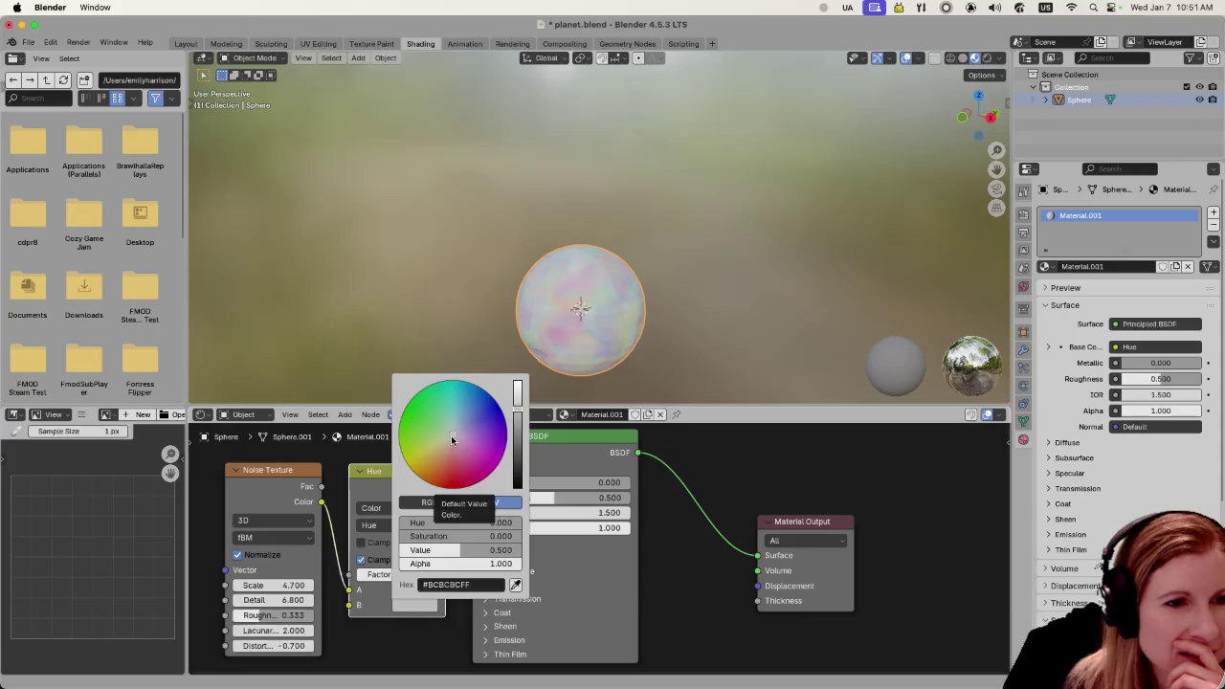
Give the Hue node a dark muted purple B colour and spread Noise Texture and BSDF apart
{"action": "left_click_drag", "start_coordinate": [517, 407], "coordinate": [516, 461]}
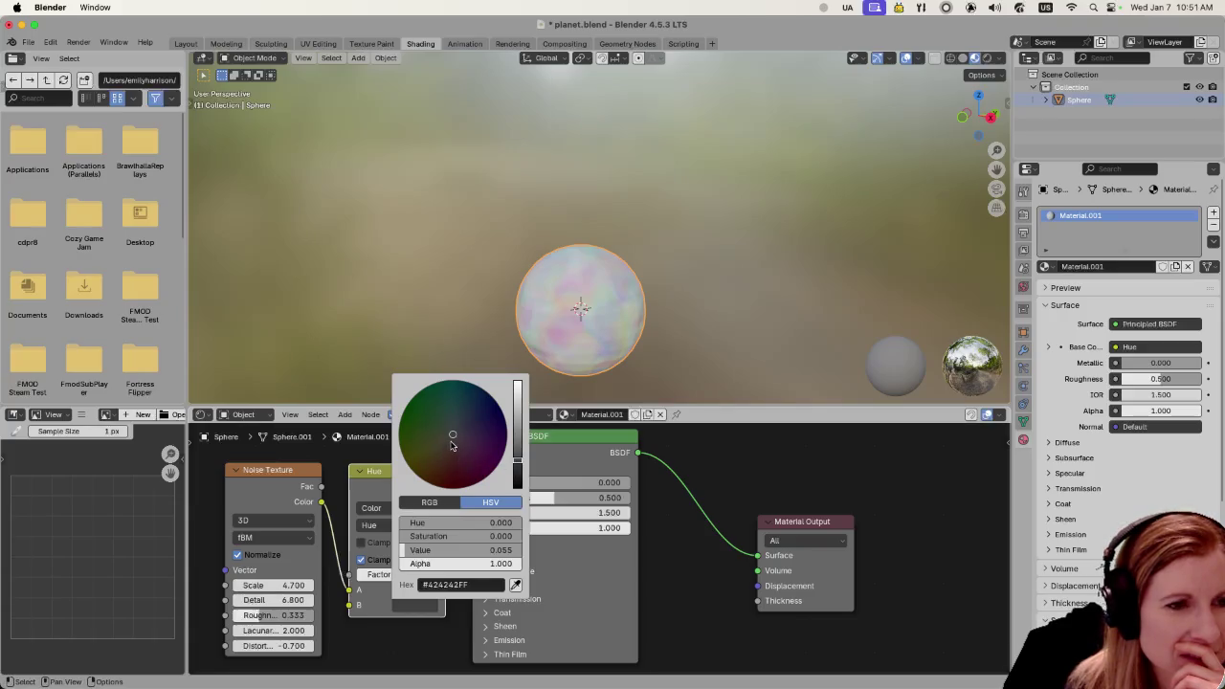
{"action": "left_click_drag", "start_coordinate": [449, 442], "coordinate": [463, 438]}
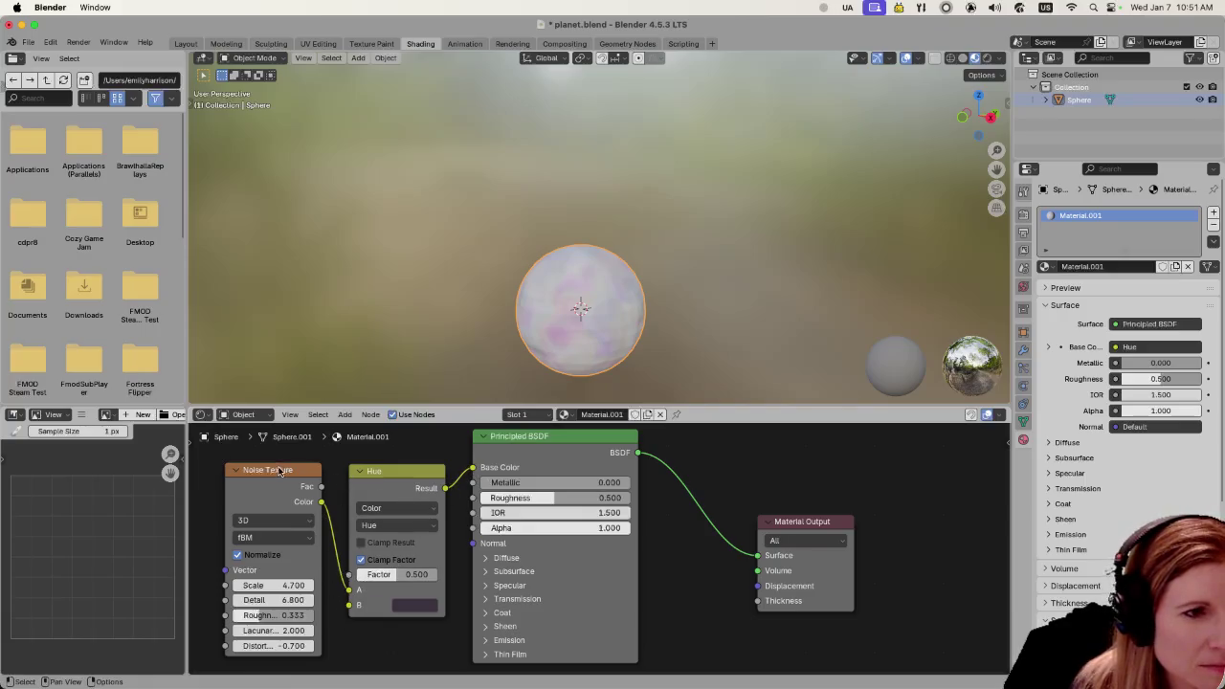
{"action": "left_click_drag", "start_coordinate": [274, 475], "coordinate": [264, 475]}
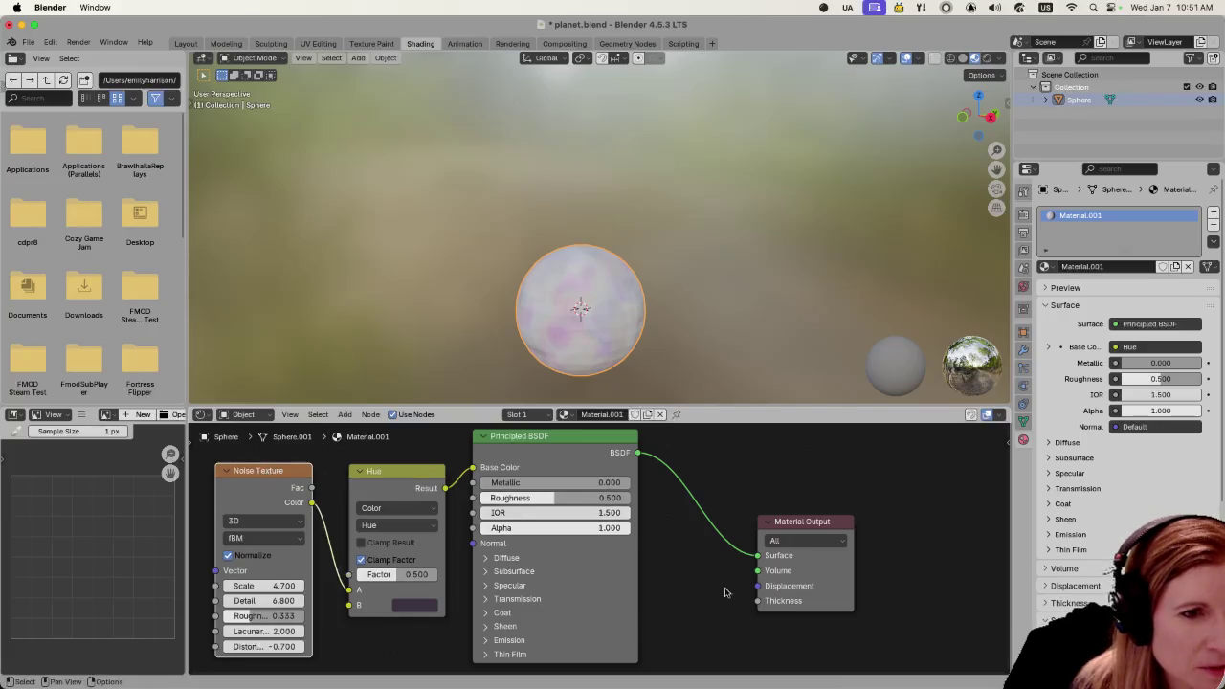
{"action": "left_click_drag", "start_coordinate": [571, 440], "coordinate": [596, 439]}
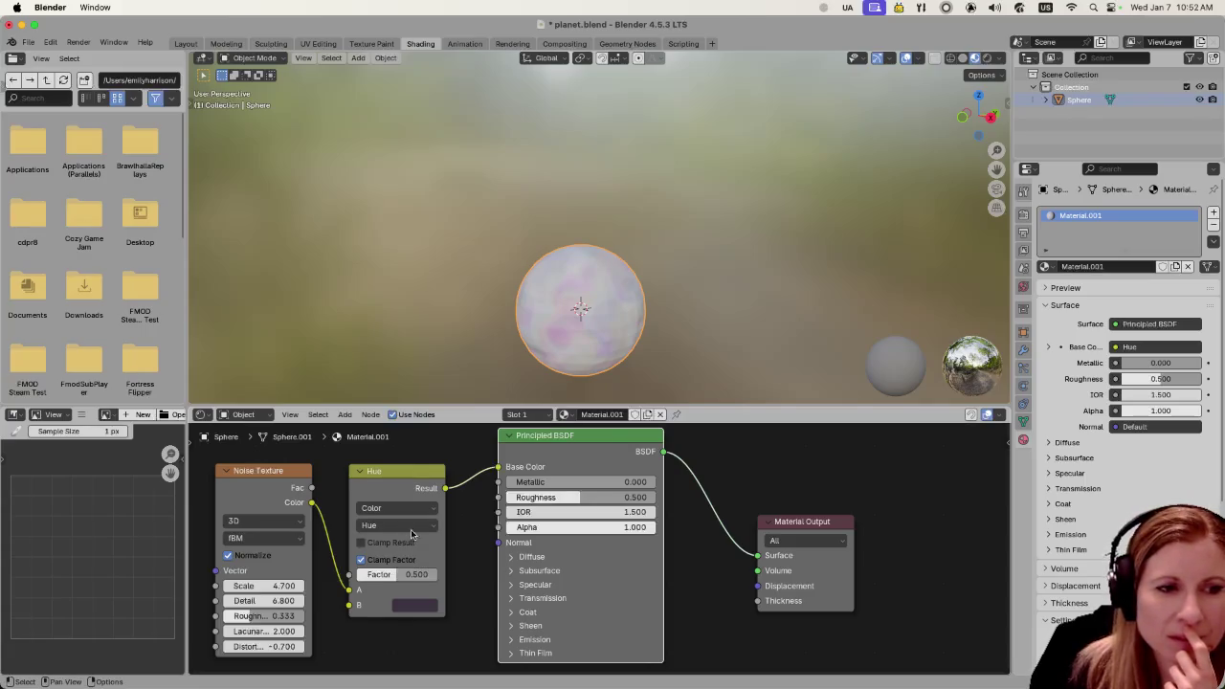
Lower the mix factor to 0.425 and switch blending to Mix, keeping the Color data type
{"action": "left_click", "coordinate": [410, 508]}
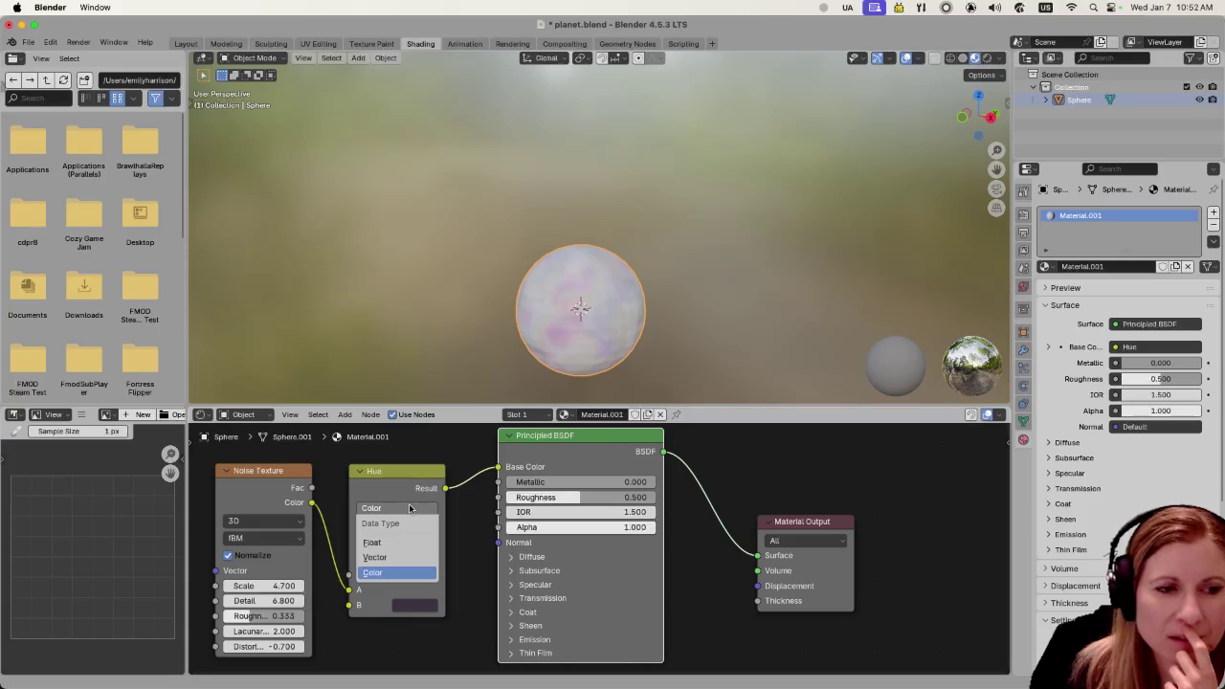
{"action": "left_click", "coordinate": [410, 508]}
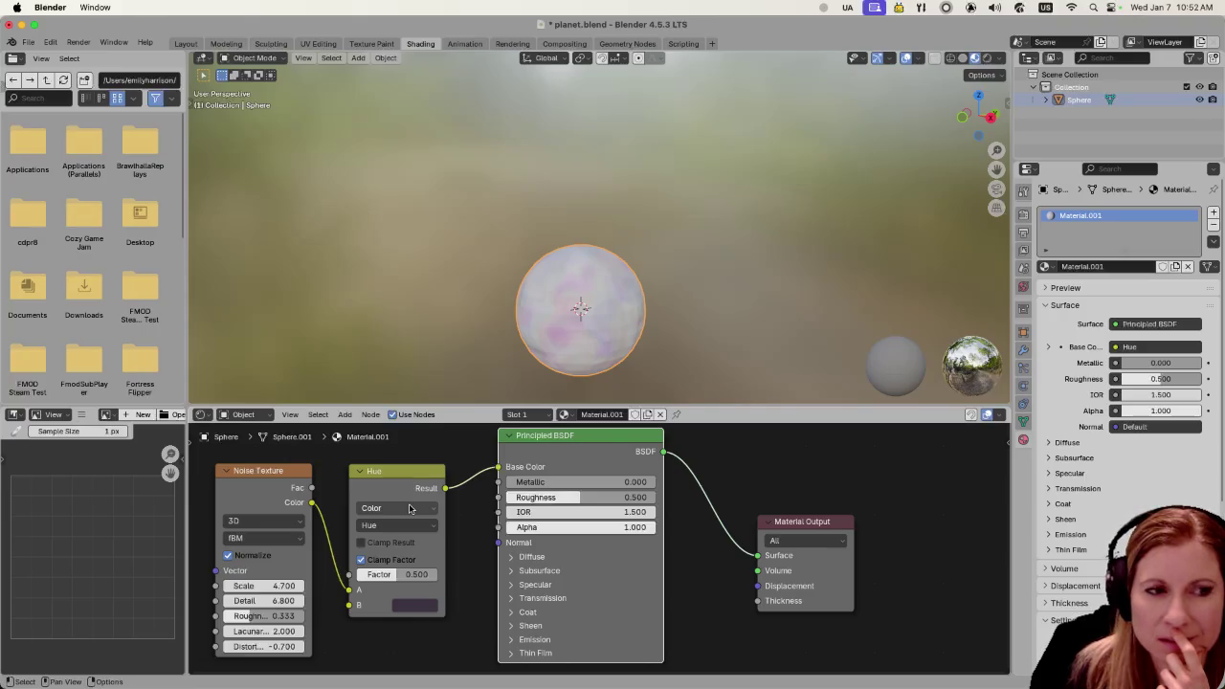
{"action": "mouse_move", "coordinate": [409, 575]}
{"action": "left_mouse_down"}
{"action": "mouse_move", "coordinate": [449, 574]}
{"action": "mouse_move", "coordinate": [408, 549]}
{"action": "left_mouse_up"}
{"action": "type", "text": "0.425"}
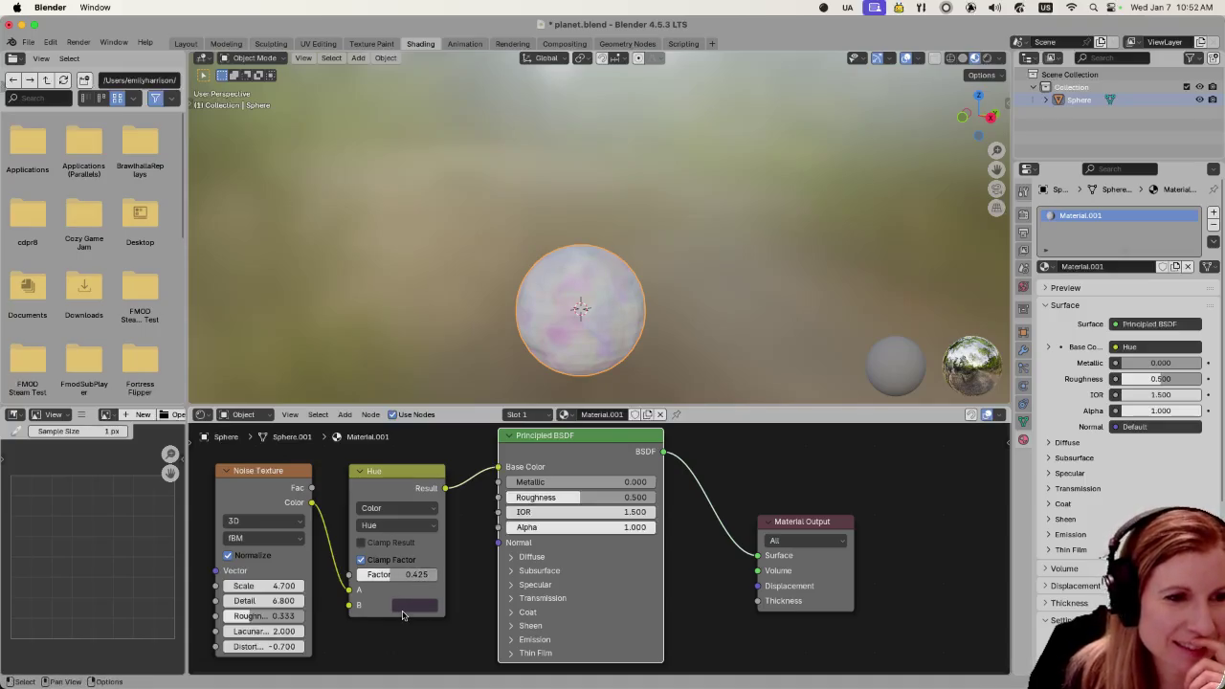
{"action": "left_click", "coordinate": [410, 525]}
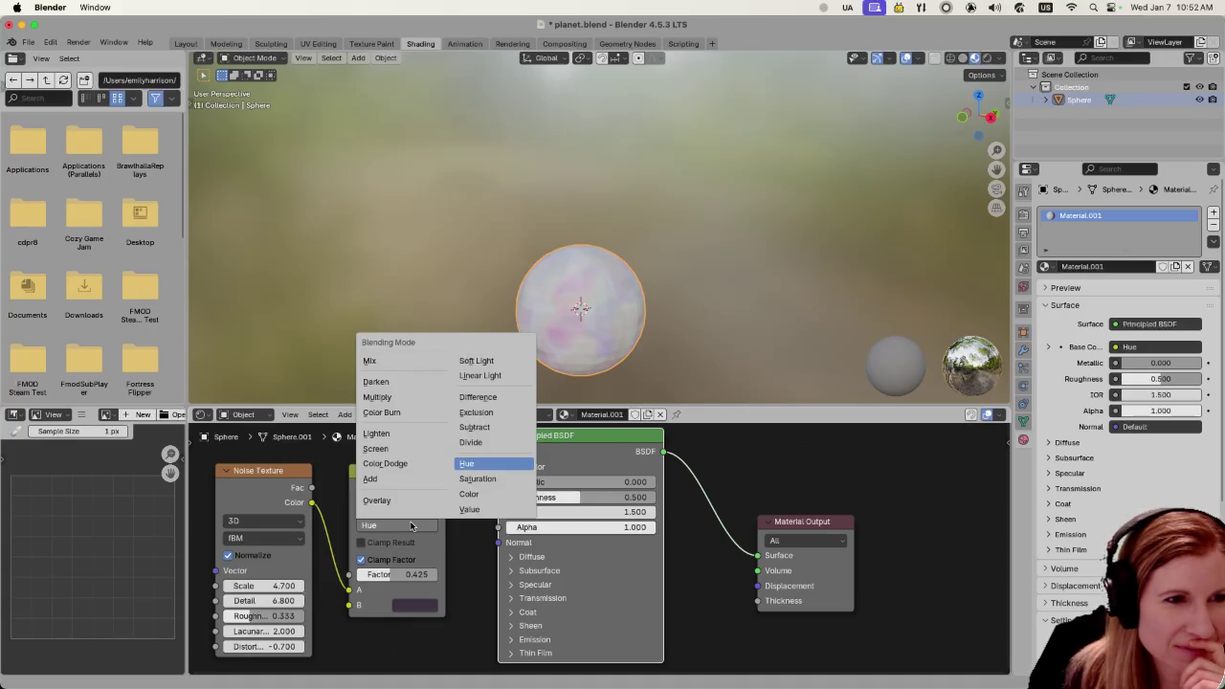
{"action": "left_click", "coordinate": [371, 361]}
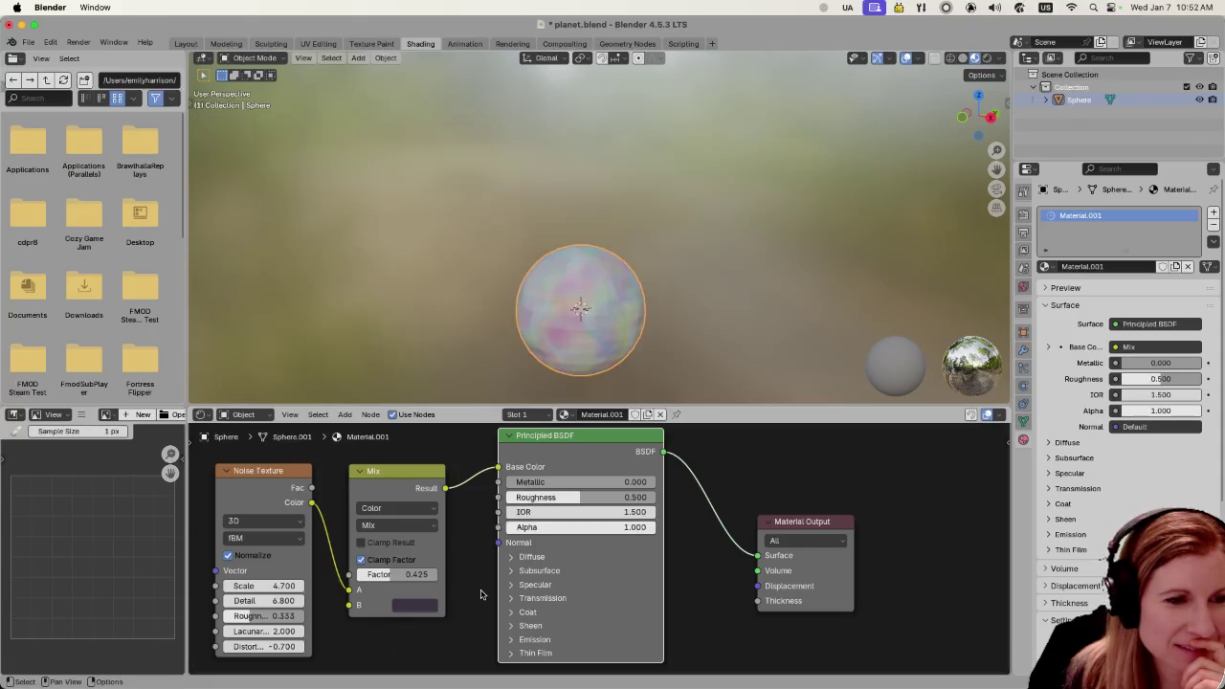
{"action": "left_click", "coordinate": [397, 508]}
{"action": "left_click", "coordinate": [397, 545]}
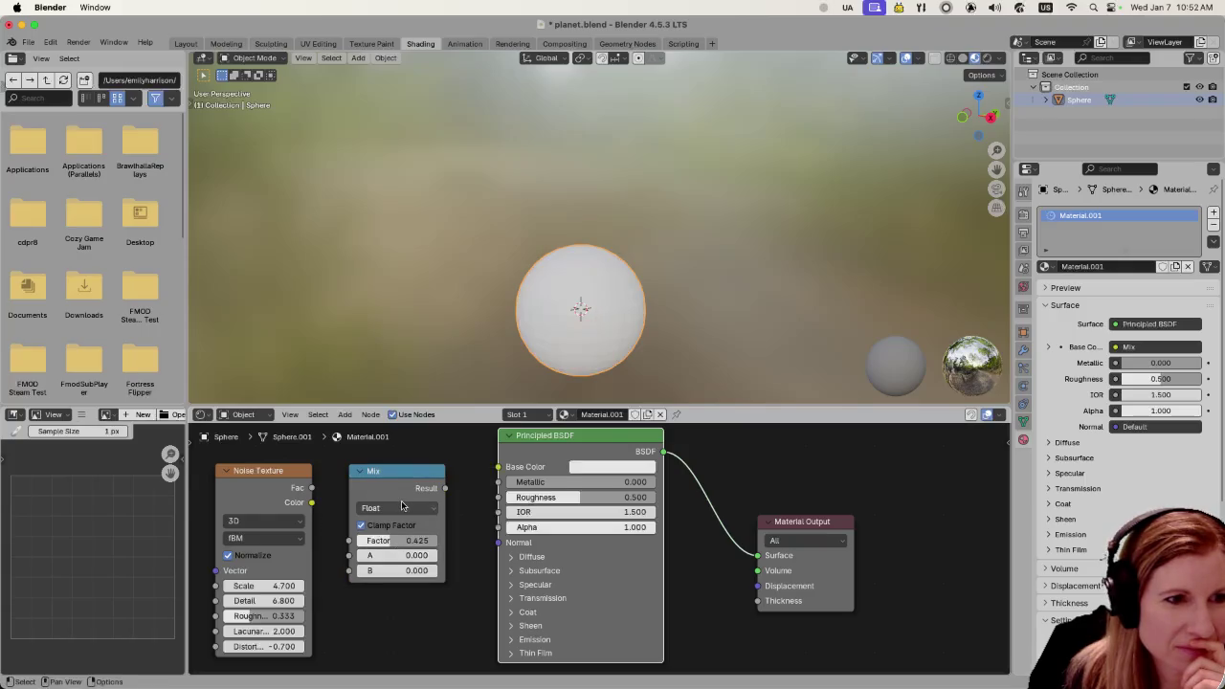
{"action": "left_click", "coordinate": [406, 510]}
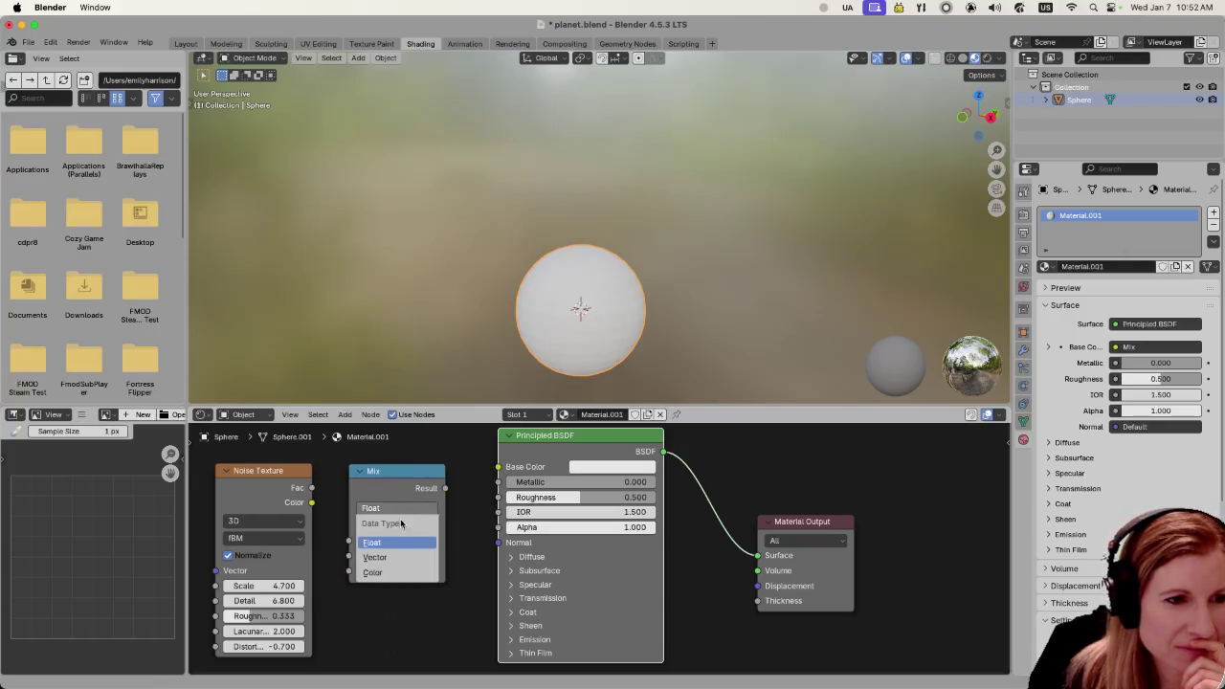
{"action": "left_click", "coordinate": [403, 549]}
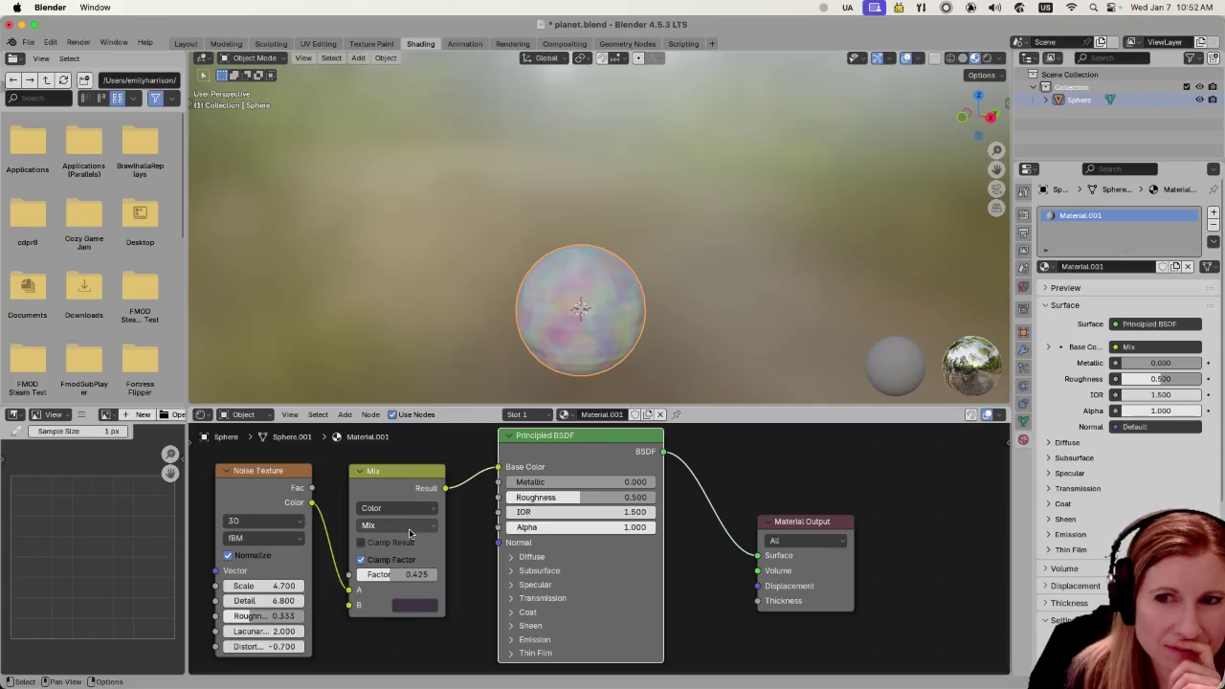
Turn off Clamp Factor and make the mix node's B colour a dark green
{"action": "left_click", "coordinate": [410, 533]}
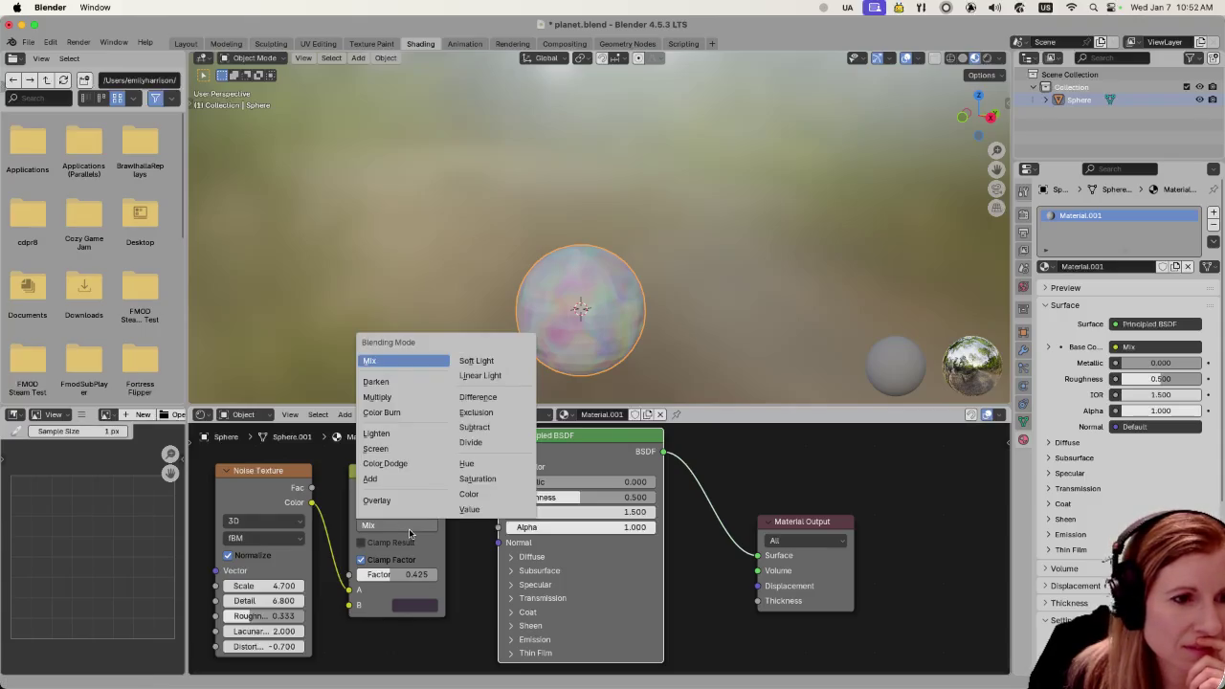
{"action": "left_click", "coordinate": [408, 528]}
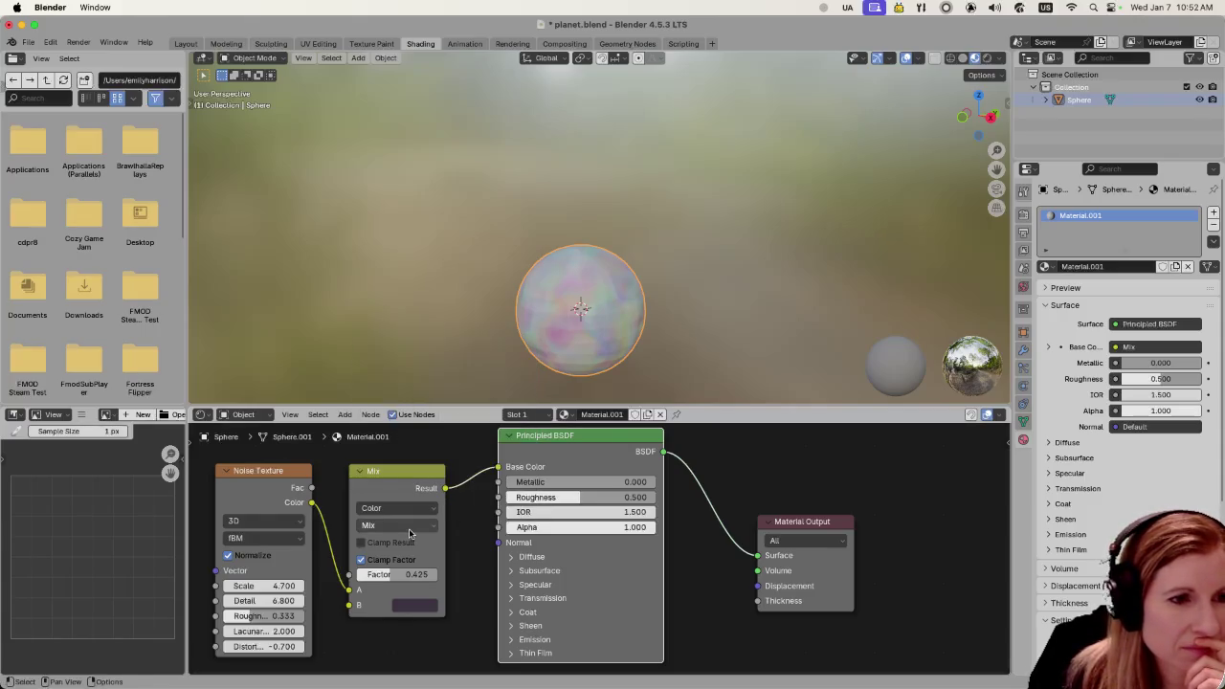
{"action": "left_click", "coordinate": [361, 560]}
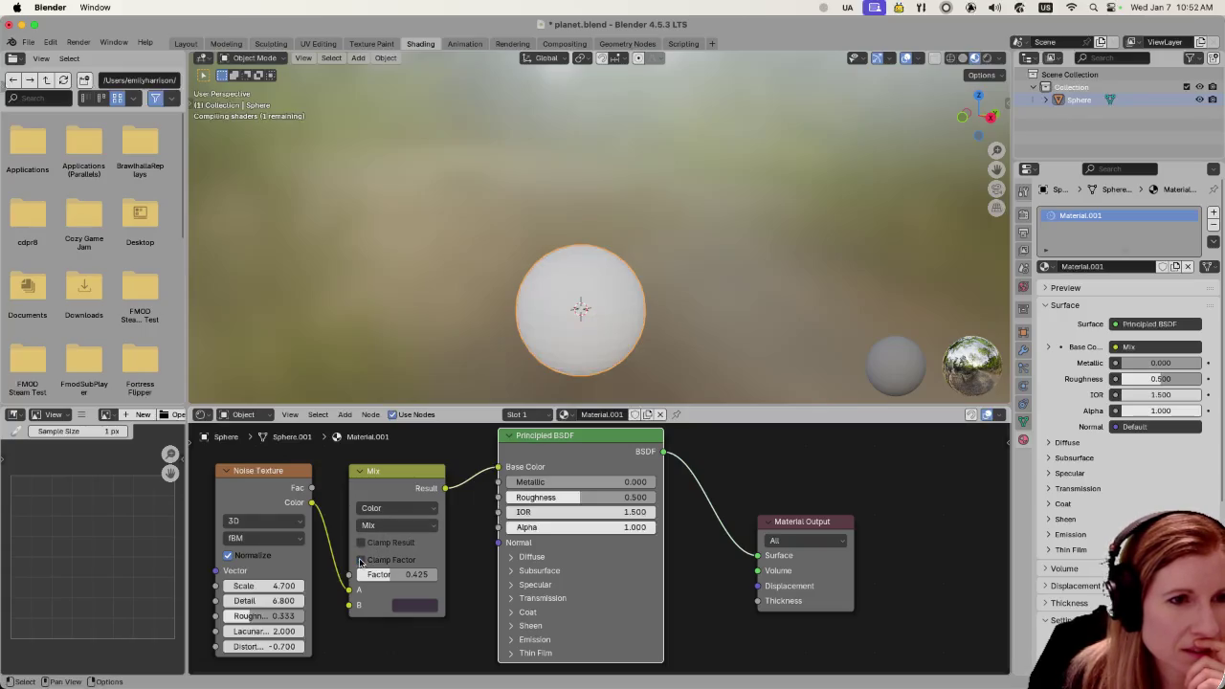
{"action": "left_click", "coordinate": [432, 606]}
{"action": "left_click", "coordinate": [434, 420]}
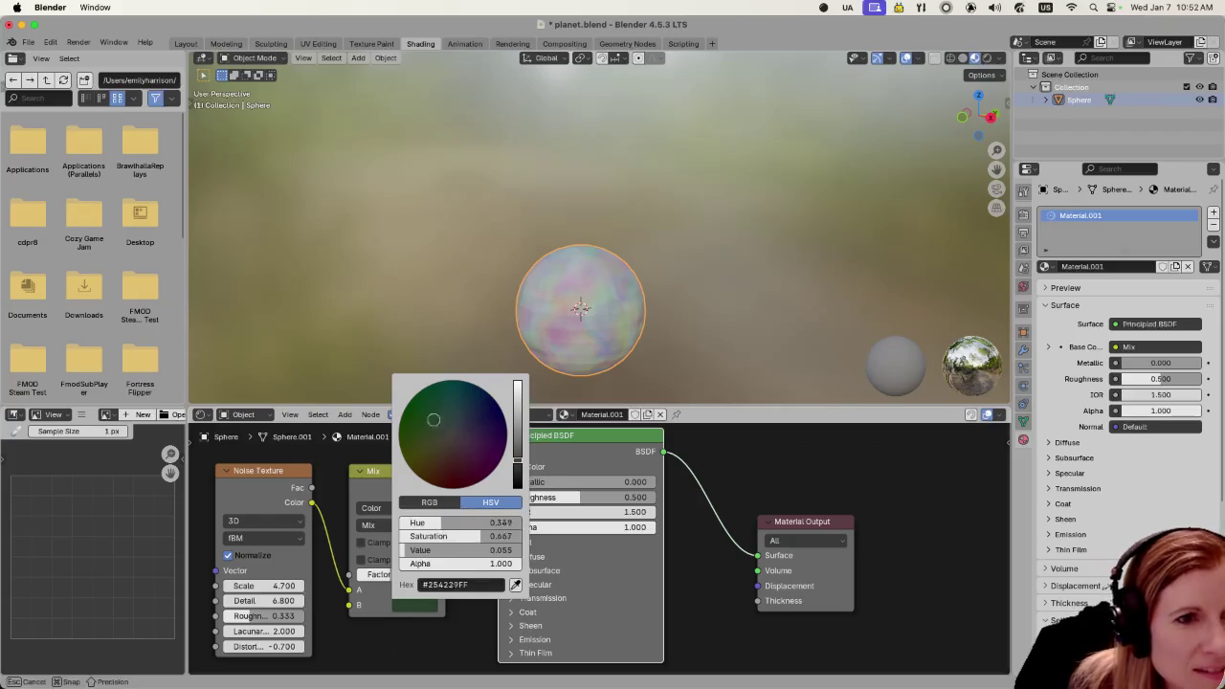
{"action": "left_click_drag", "start_coordinate": [433, 419], "coordinate": [445, 408]}
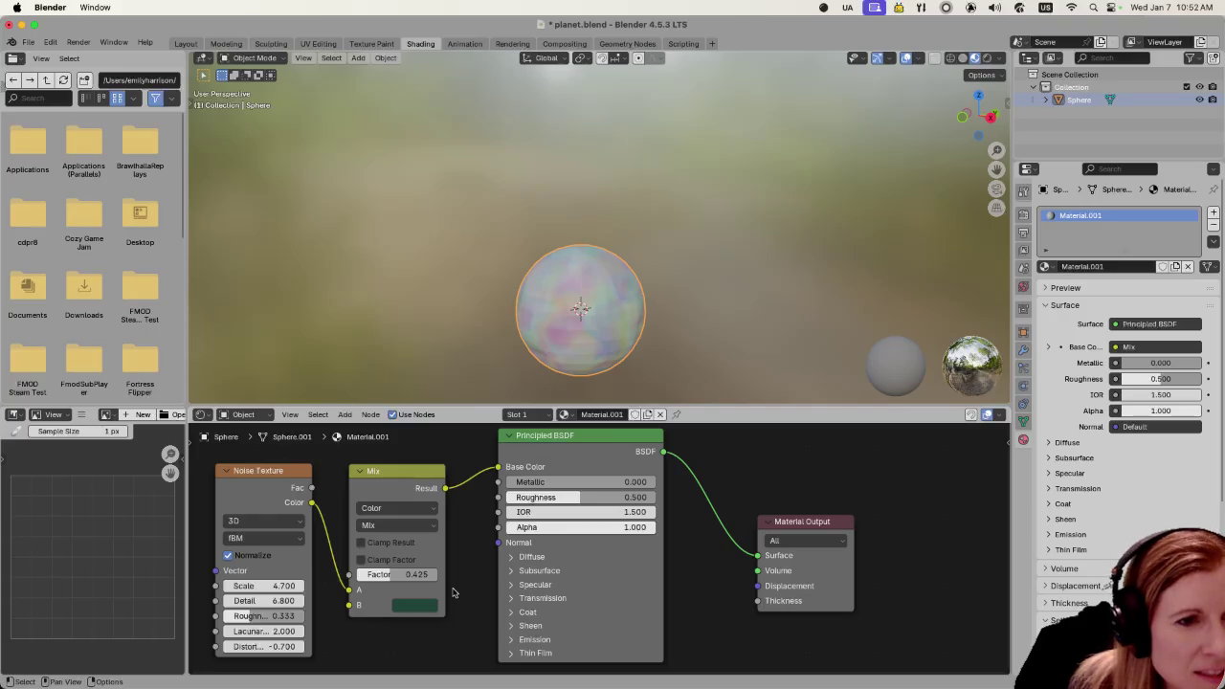
Choose Color in the mix node's Blending Mode list, then bring up the B colour picker
{"action": "left_click", "coordinate": [418, 527]}
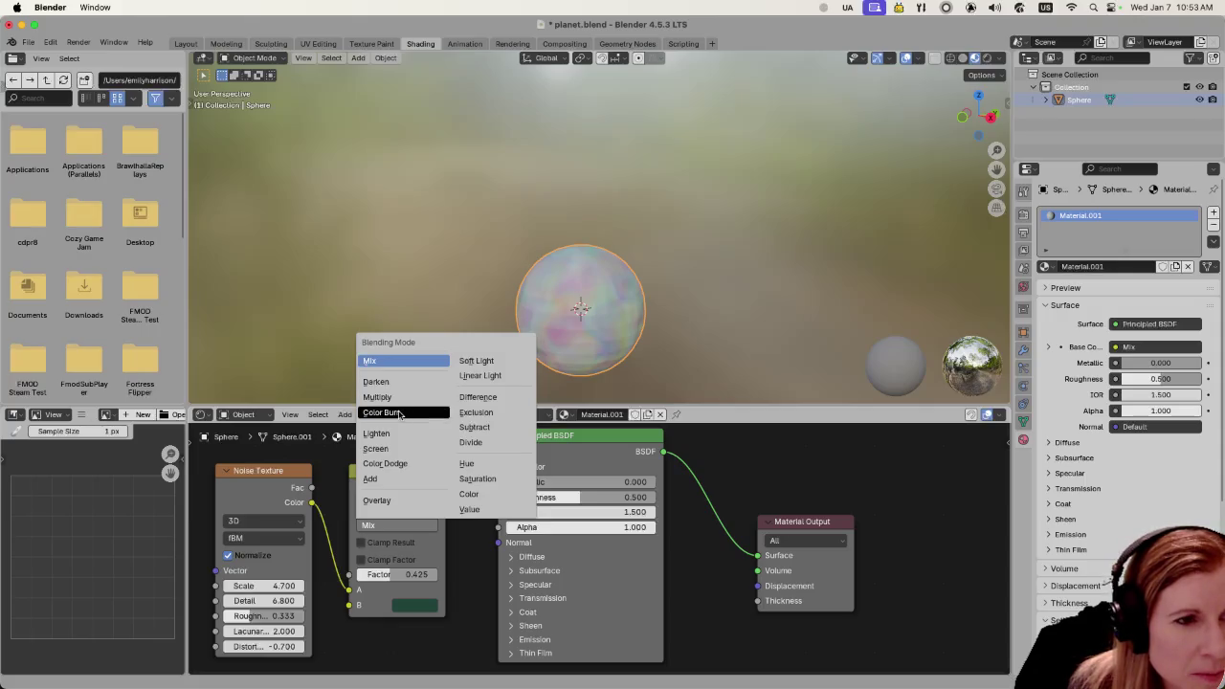
{"action": "left_click", "coordinate": [384, 362]}
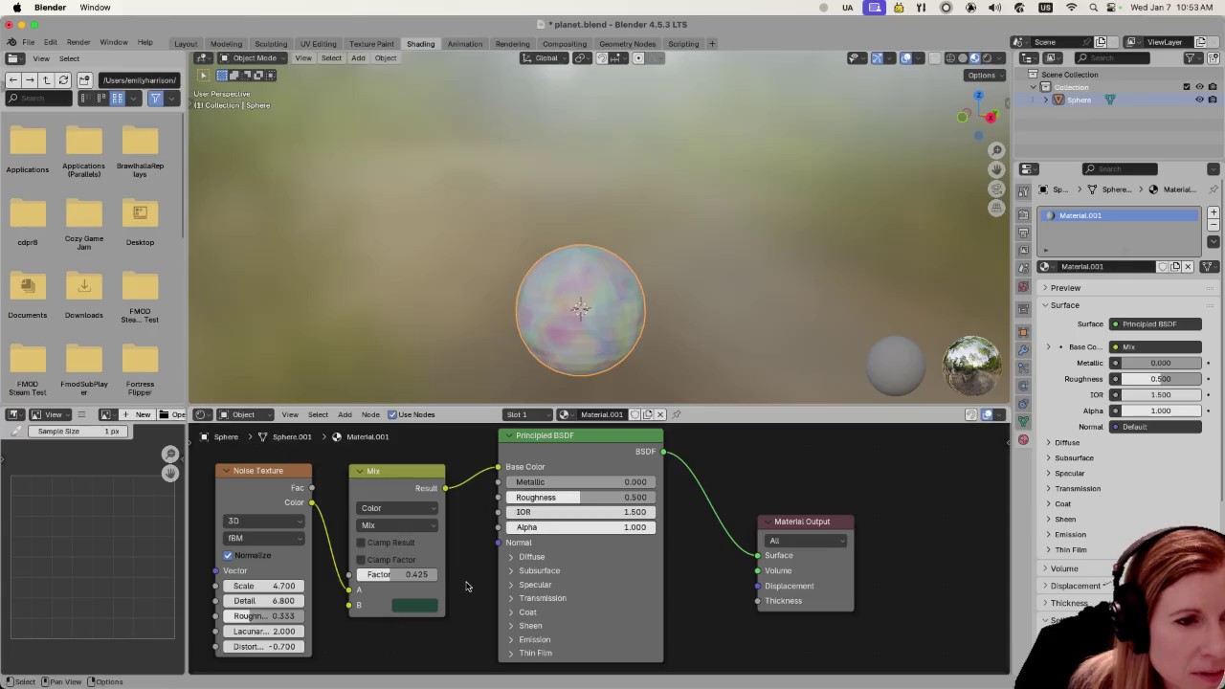
{"action": "left_click", "coordinate": [428, 526]}
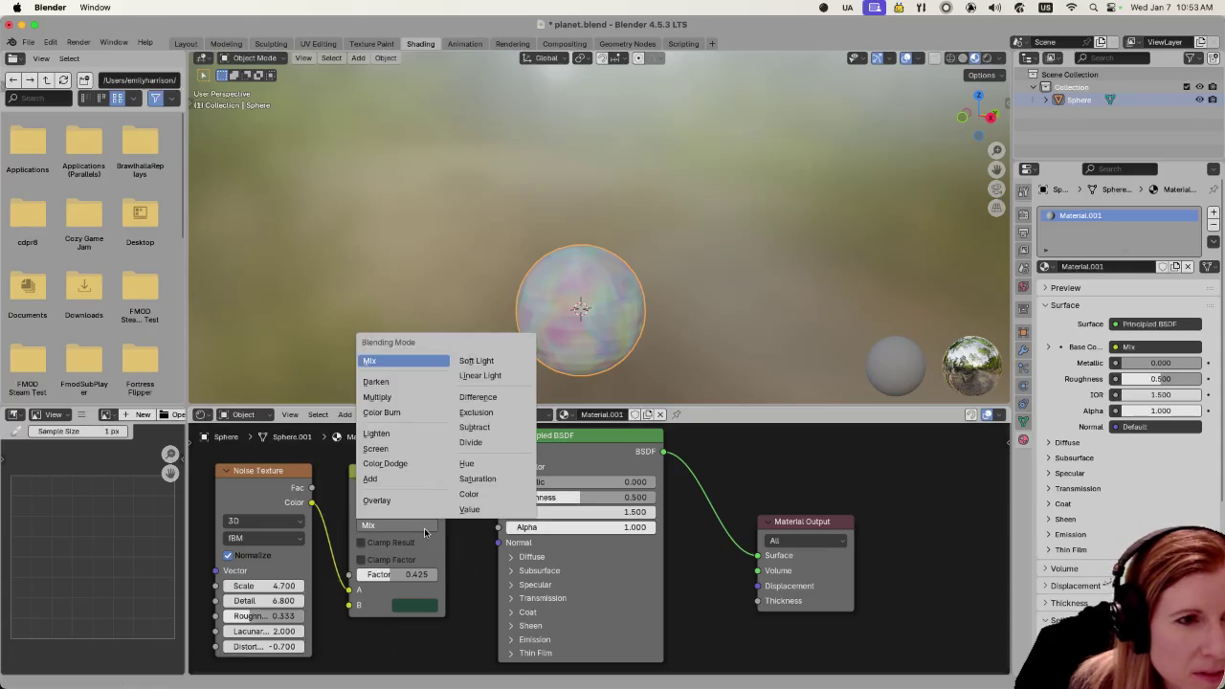
{"action": "left_click", "coordinate": [471, 493]}
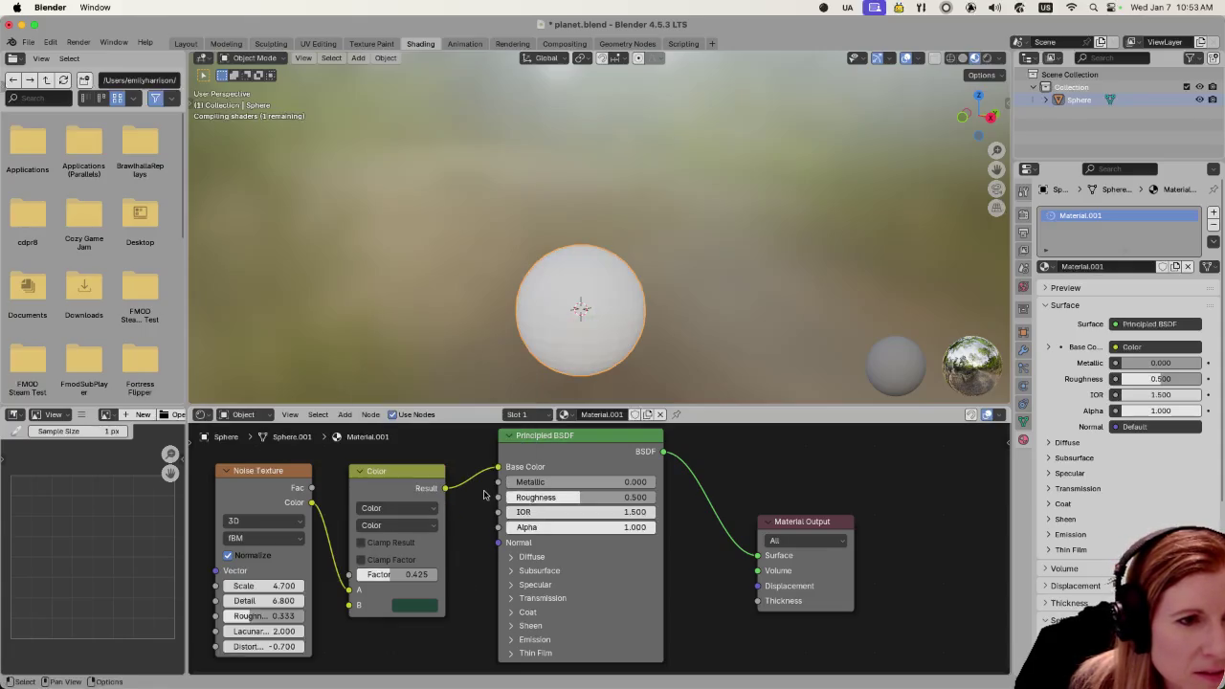
{"action": "left_click", "coordinate": [428, 605]}
Tint the blend node's B colour purple and set its factor to 0.708
{"action": "mouse_move", "coordinate": [442, 461]}
{"action": "left_mouse_down"}
{"action": "mouse_move", "coordinate": [454, 445]}
{"action": "mouse_move", "coordinate": [519, 455]}
{"action": "mouse_move", "coordinate": [447, 431]}
{"action": "mouse_move", "coordinate": [448, 451]}
{"action": "left_mouse_up"}
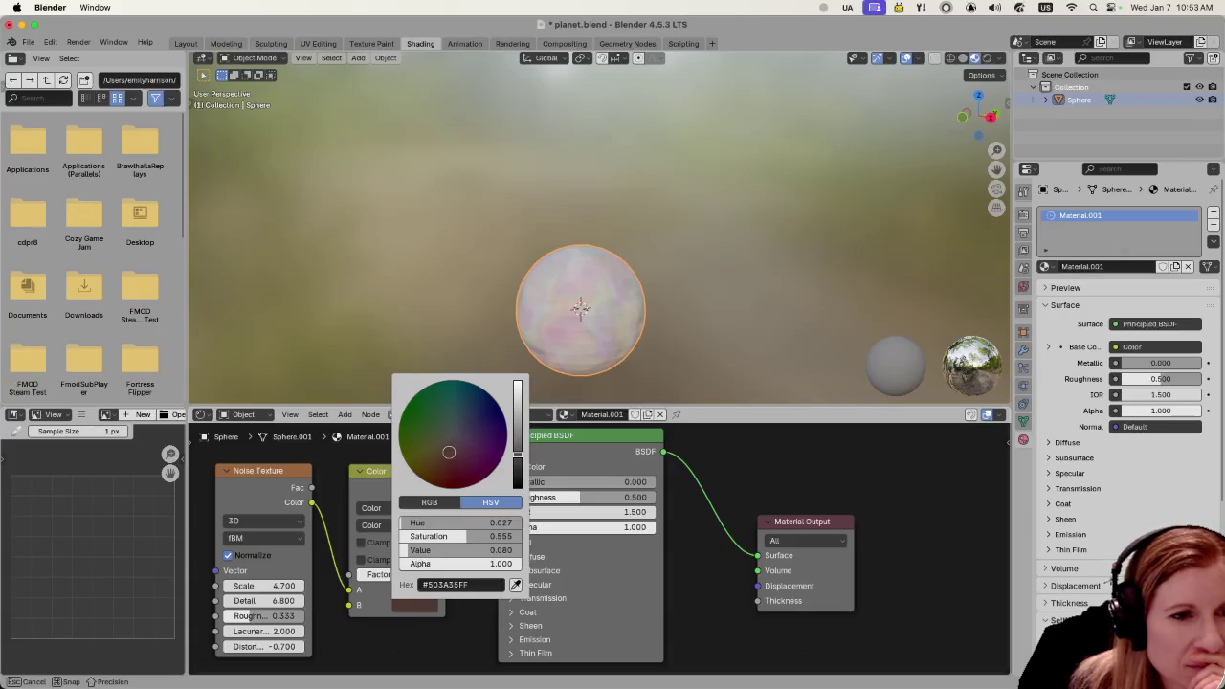
{"action": "mouse_move", "coordinate": [449, 451]}
{"action": "left_mouse_down"}
{"action": "mouse_move", "coordinate": [450, 464]}
{"action": "mouse_move", "coordinate": [477, 432]}
{"action": "left_mouse_up"}
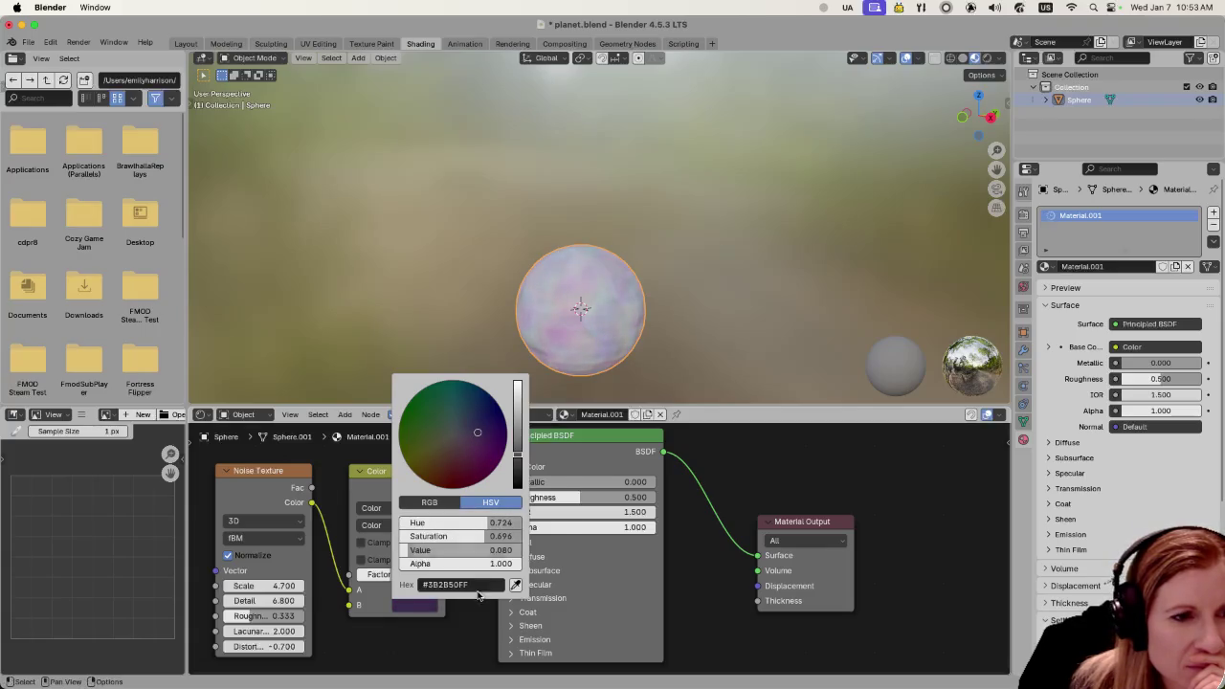
{"action": "mouse_move", "coordinate": [383, 575]}
{"action": "left_mouse_down"}
{"action": "mouse_move", "coordinate": [363, 575]}
{"action": "mouse_move", "coordinate": [426, 574]}
{"action": "left_mouse_up"}
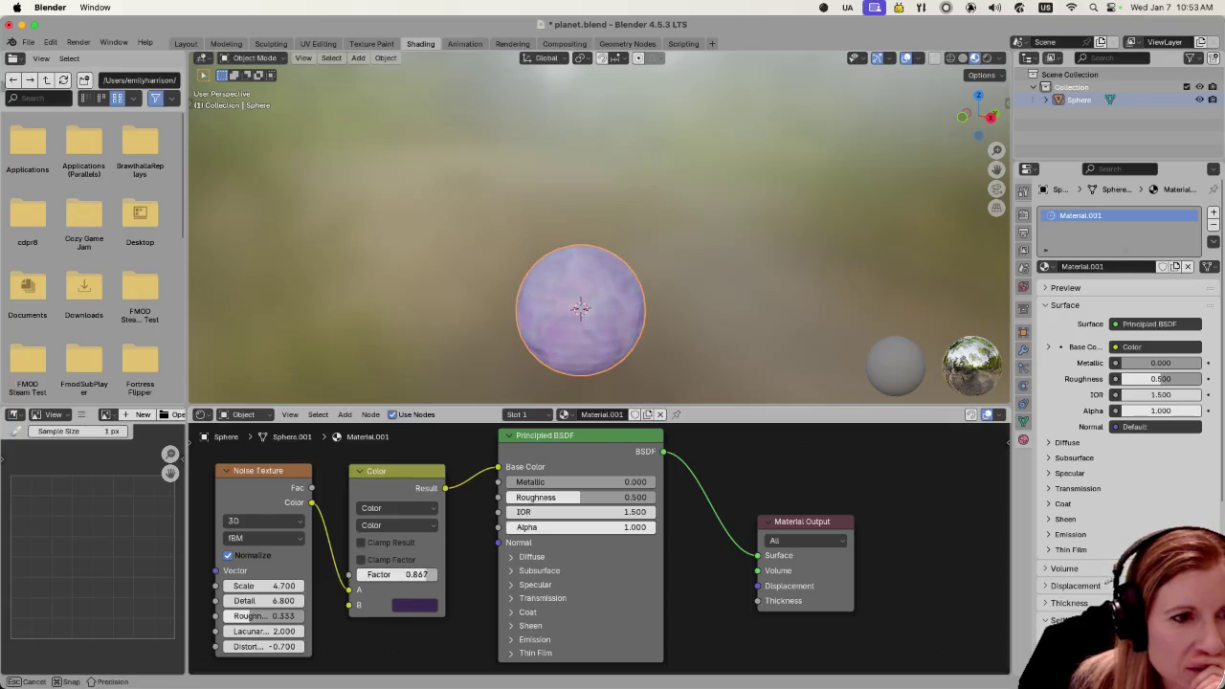
Brighten the purple B colour with the Value slider
{"action": "left_click", "coordinate": [414, 605]}
{"action": "left_click_drag", "start_coordinate": [518, 436], "coordinate": [518, 459]}
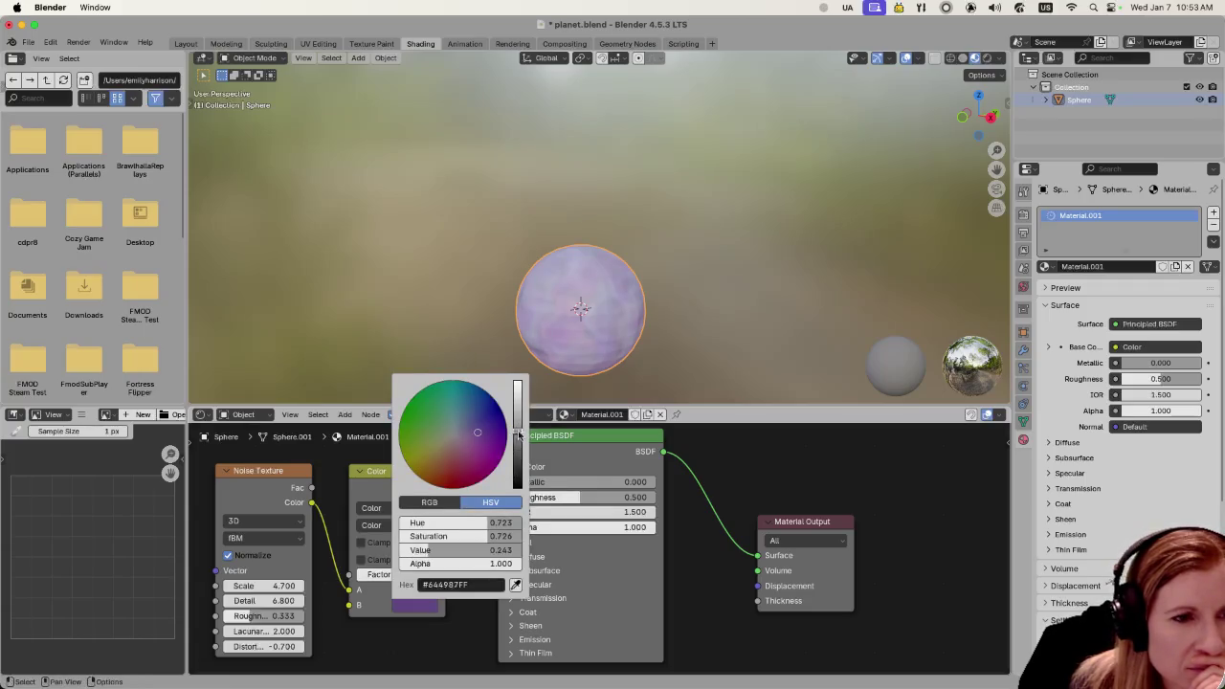
{"action": "left_click", "coordinate": [411, 508]}
{"action": "left_click", "coordinate": [393, 525]}
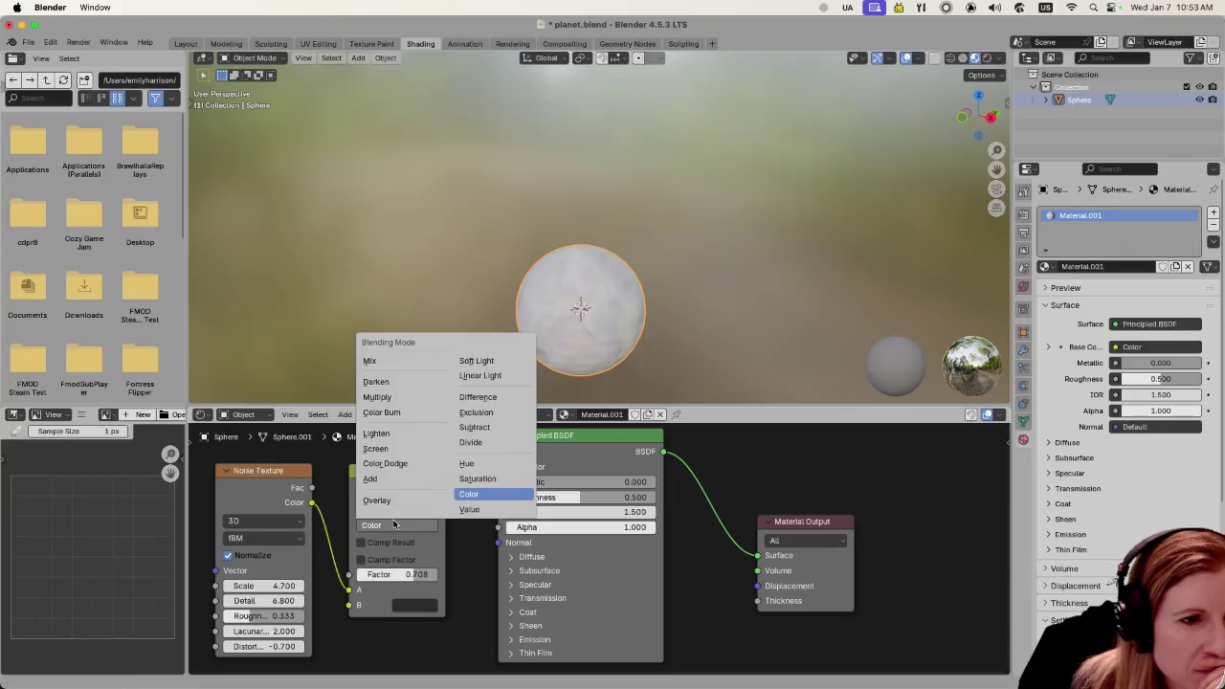
Set the blending mode back to Mix and try the Vector data type
{"action": "left_click", "coordinate": [392, 360]}
{"action": "left_click", "coordinate": [388, 524]}
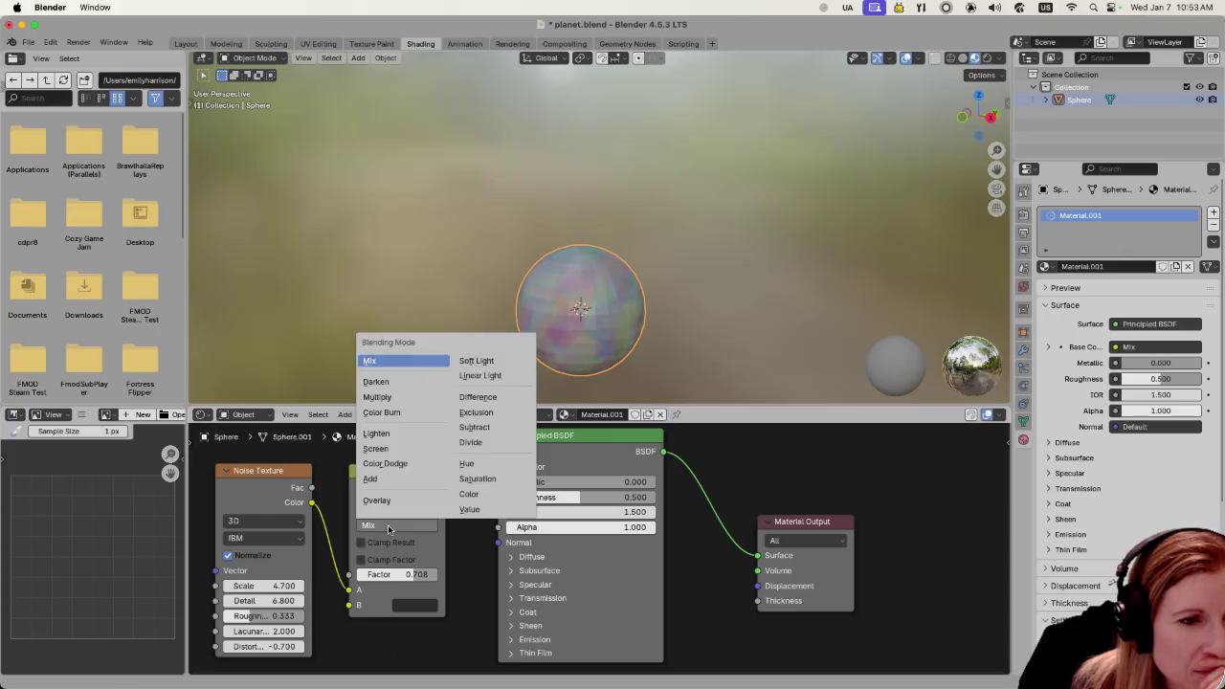
{"action": "left_click", "coordinate": [387, 528]}
{"action": "left_click", "coordinate": [392, 508]}
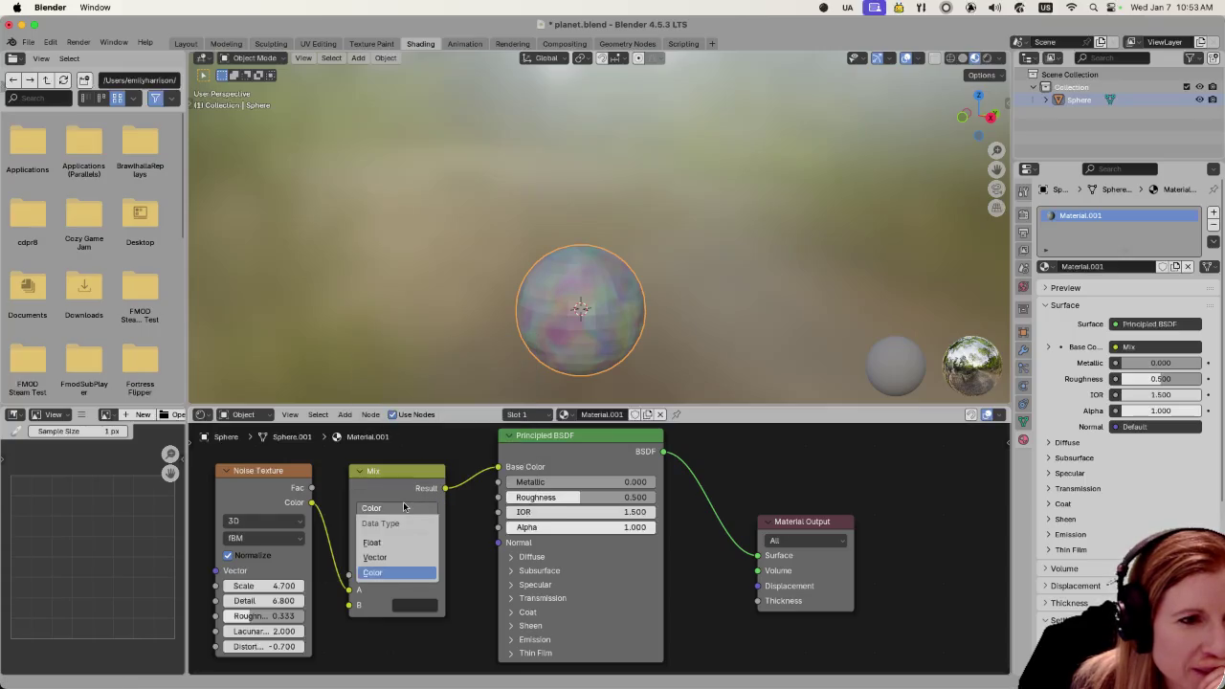
{"action": "left_click", "coordinate": [396, 558]}
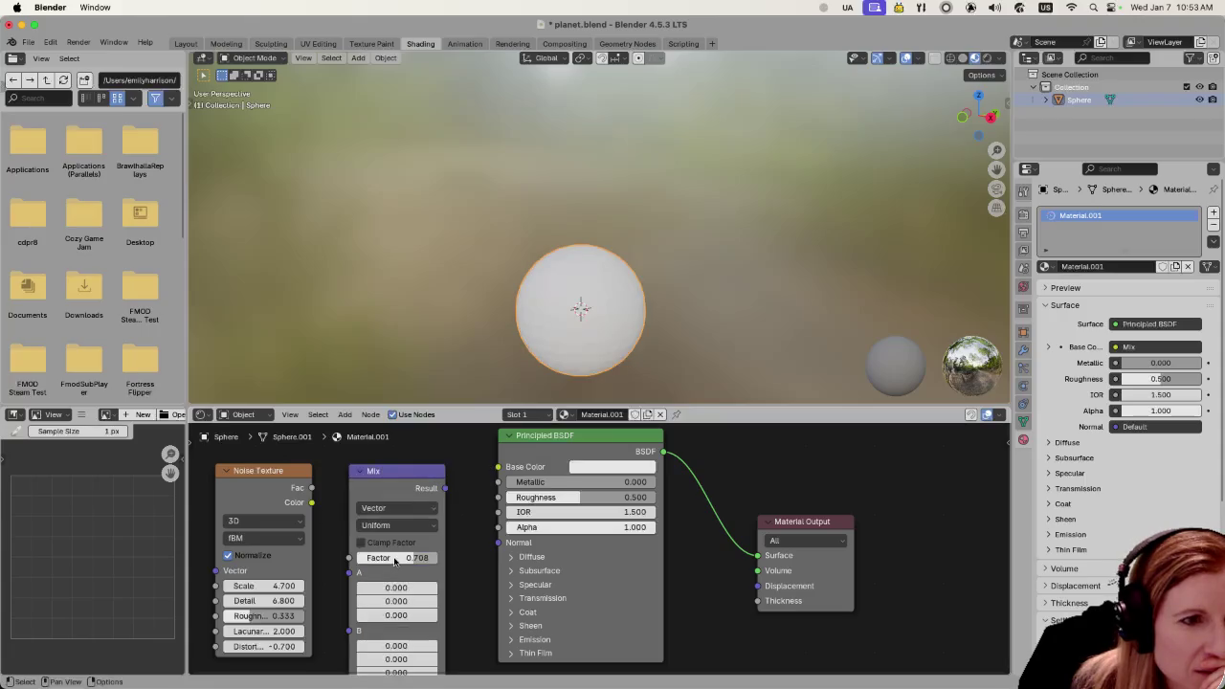
Reposition the Mix node, recentre the view, and undo back to Color data type
{"action": "left_click_drag", "start_coordinate": [410, 473], "coordinate": [455, 574]}
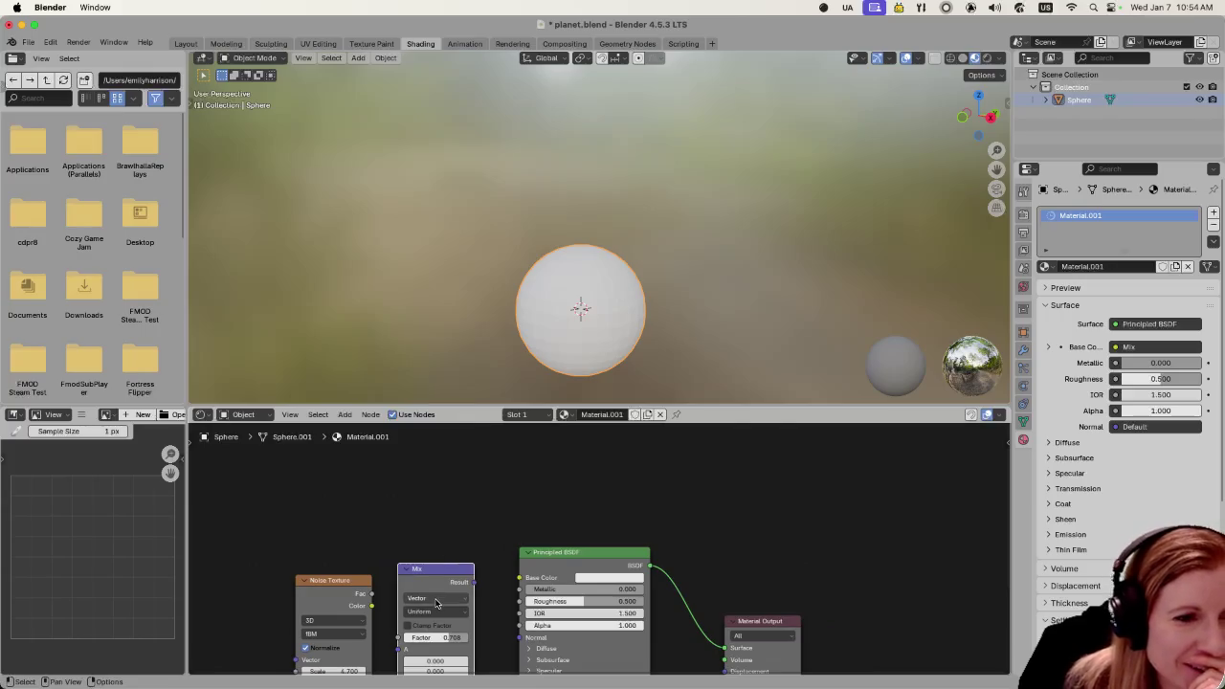
{"action": "scroll", "coordinate": [436, 602], "scroll_direction": "down", "scroll_amount": 1}
{"action": "scroll", "coordinate": [459, 603], "scroll_direction": "down", "scroll_amount": 1}
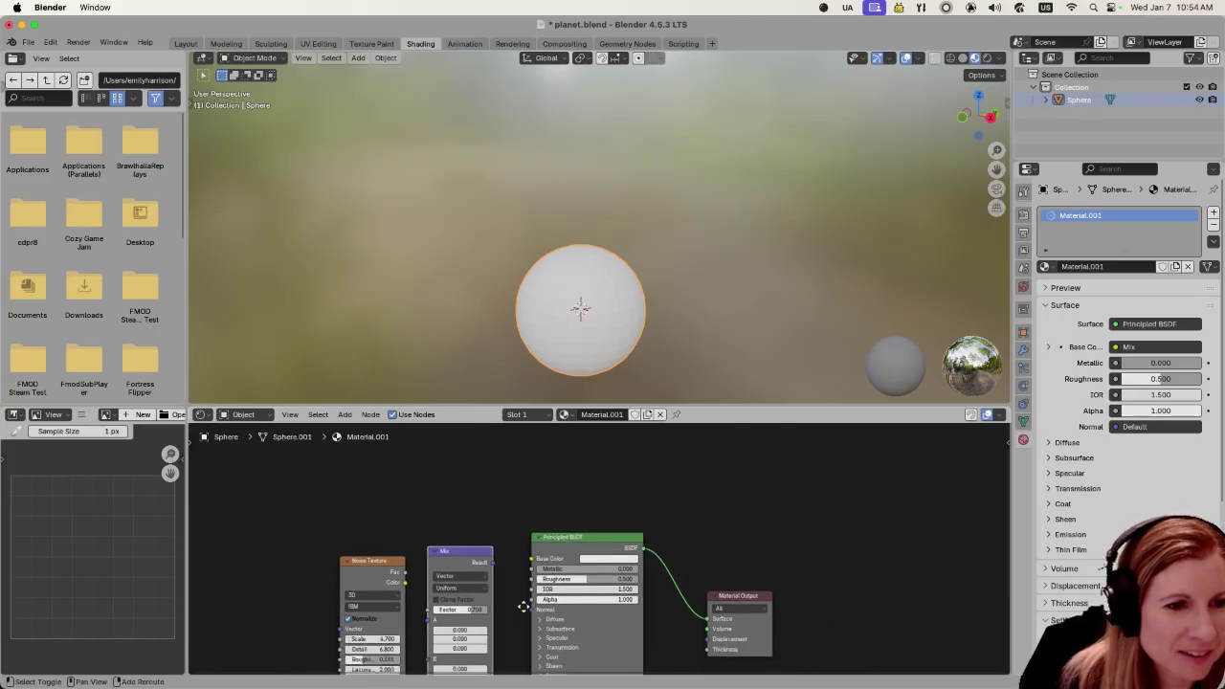
{"action": "middle_click_drag", "start_coordinate": [524, 606], "coordinate": [534, 507], "text": "shift"}
{"action": "scroll", "coordinate": [517, 558], "scroll_direction": "up", "scroll_amount": 2}
{"action": "key", "text": "space"}
{"action": "key", "text": "ctrl+z"}
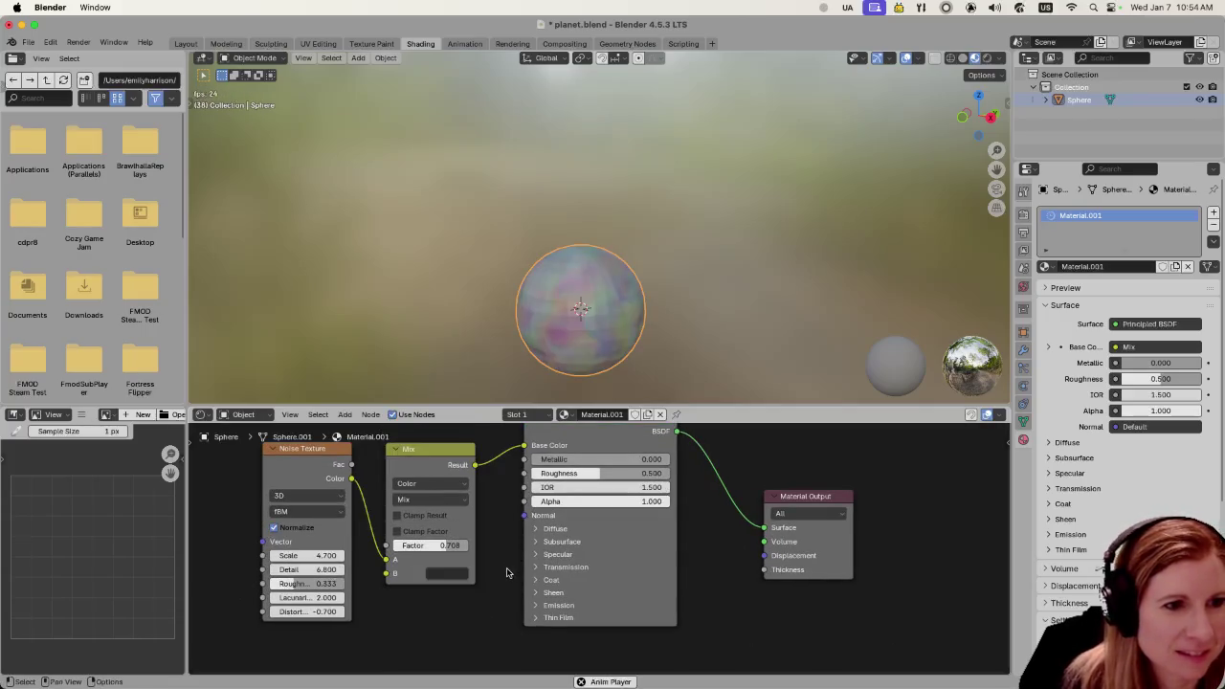
Keep the node's data type as Color and enlarge the node view
{"action": "left_click", "coordinate": [446, 485]}
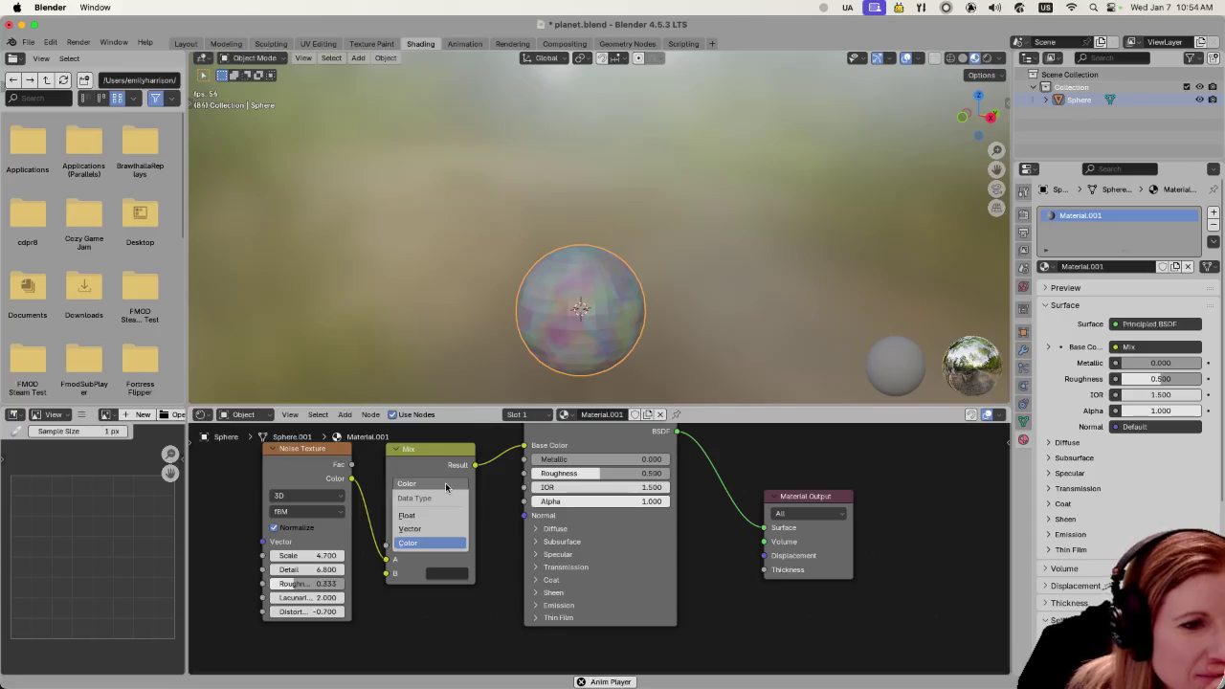
{"action": "left_click", "coordinate": [446, 487]}
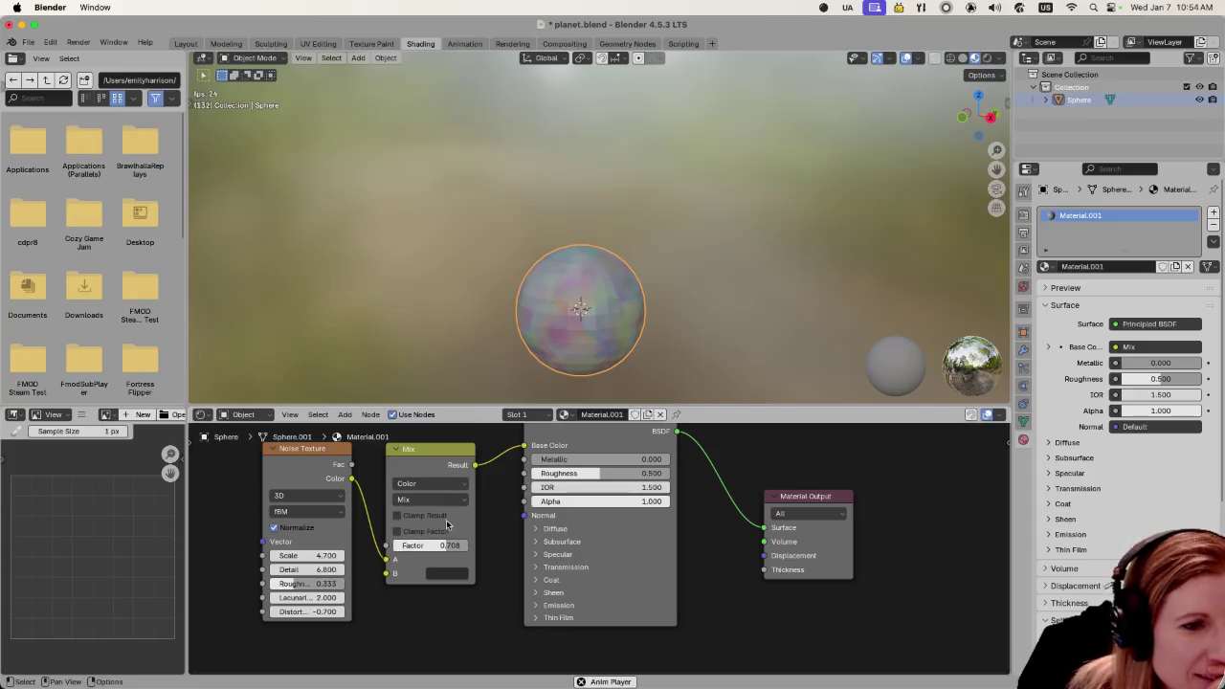
{"action": "scroll", "coordinate": [446, 524], "scroll_direction": "up", "scroll_amount": 2}
{"action": "middle_click_drag", "start_coordinate": [491, 539], "coordinate": [598, 595]}
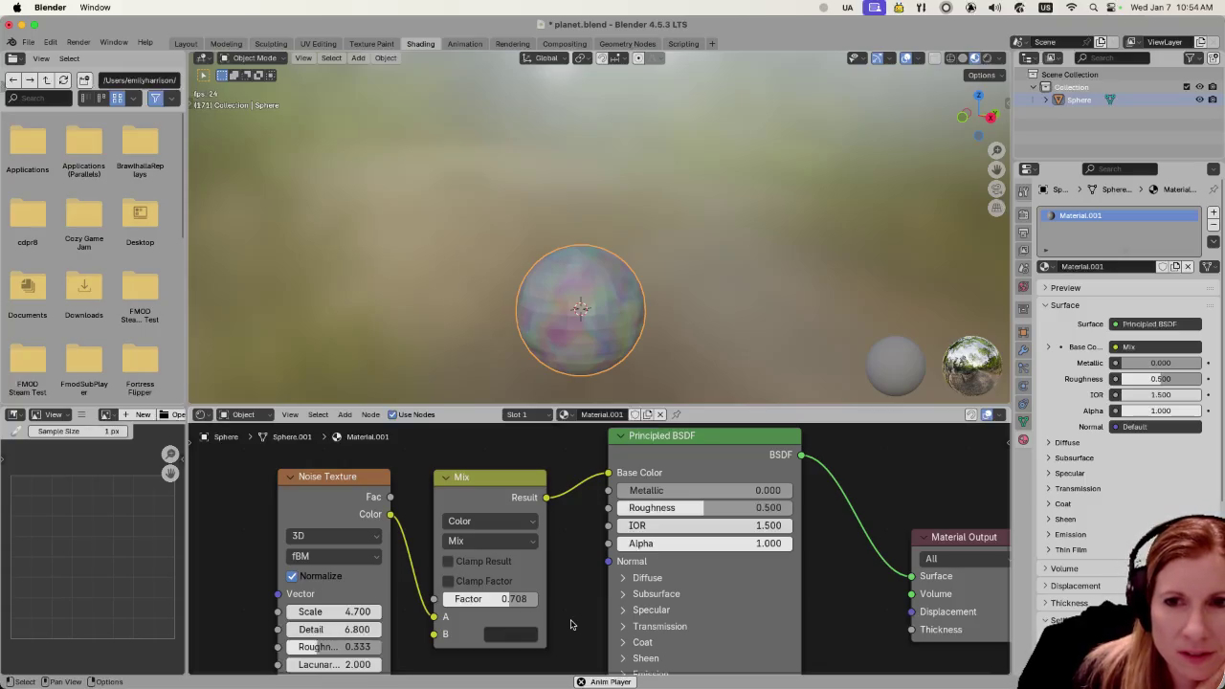
{"action": "left_click", "coordinate": [514, 522]}
{"action": "left_click", "coordinate": [513, 522]}
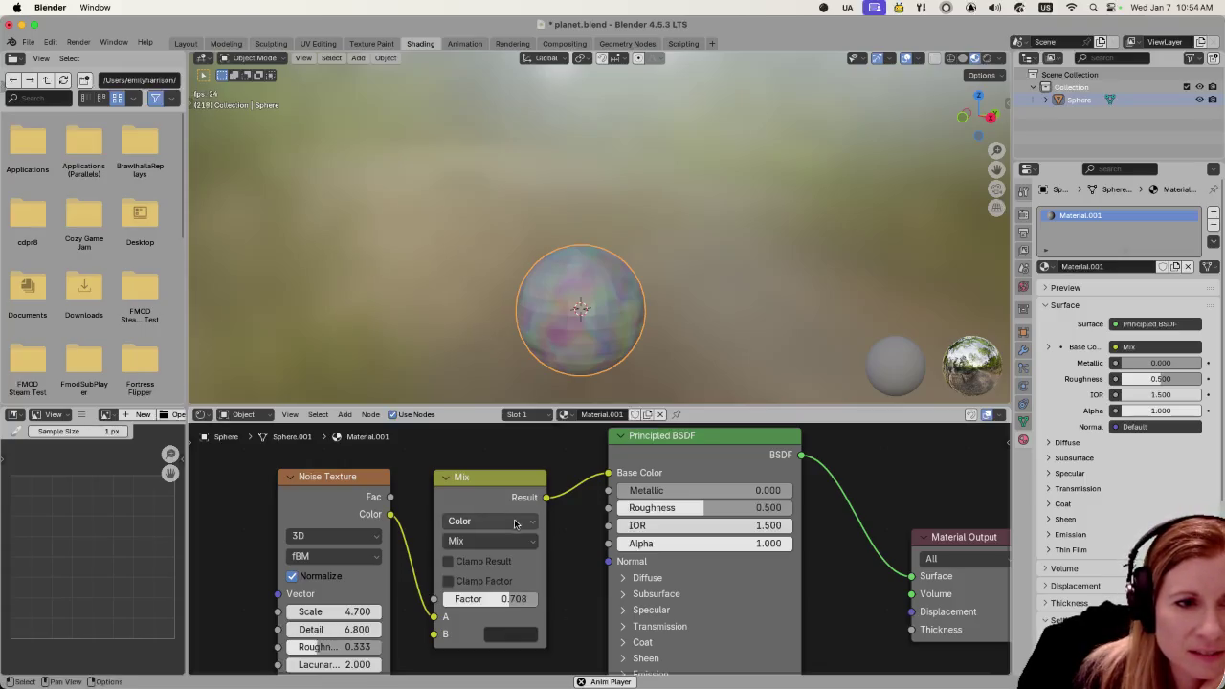
Switch the Mix node's blending mode to Saturation
{"action": "left_click", "coordinate": [501, 542]}
{"action": "left_click", "coordinate": [501, 545]}
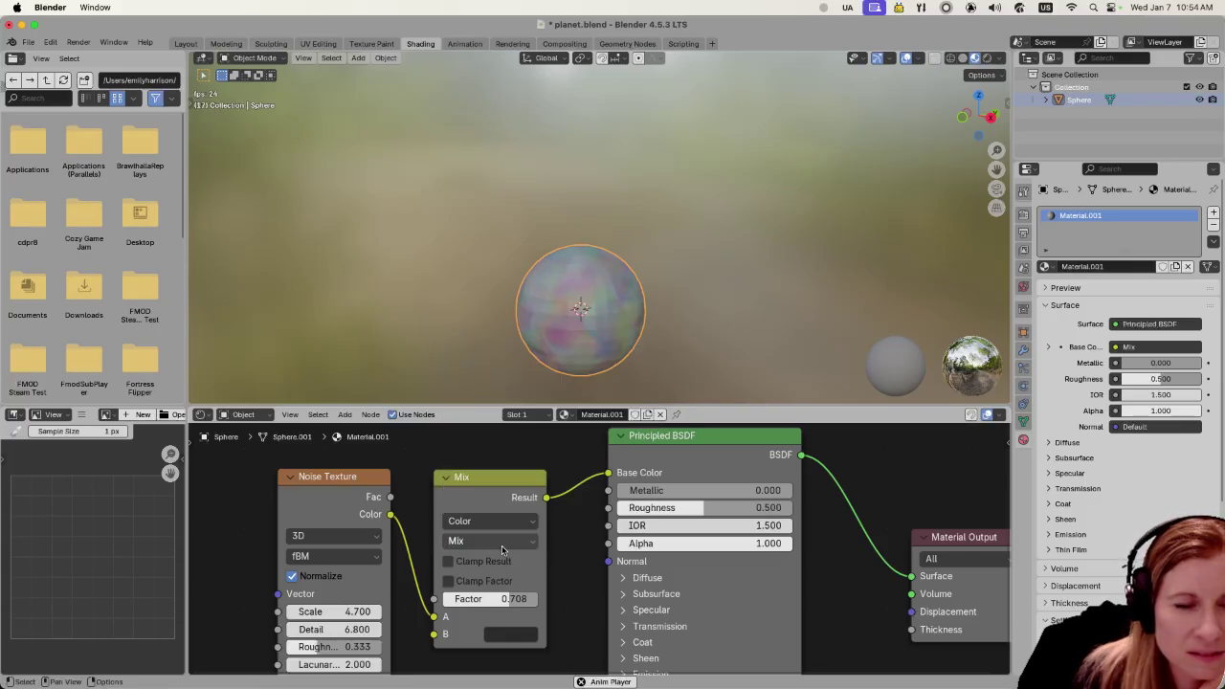
{"action": "left_click", "coordinate": [497, 544]}
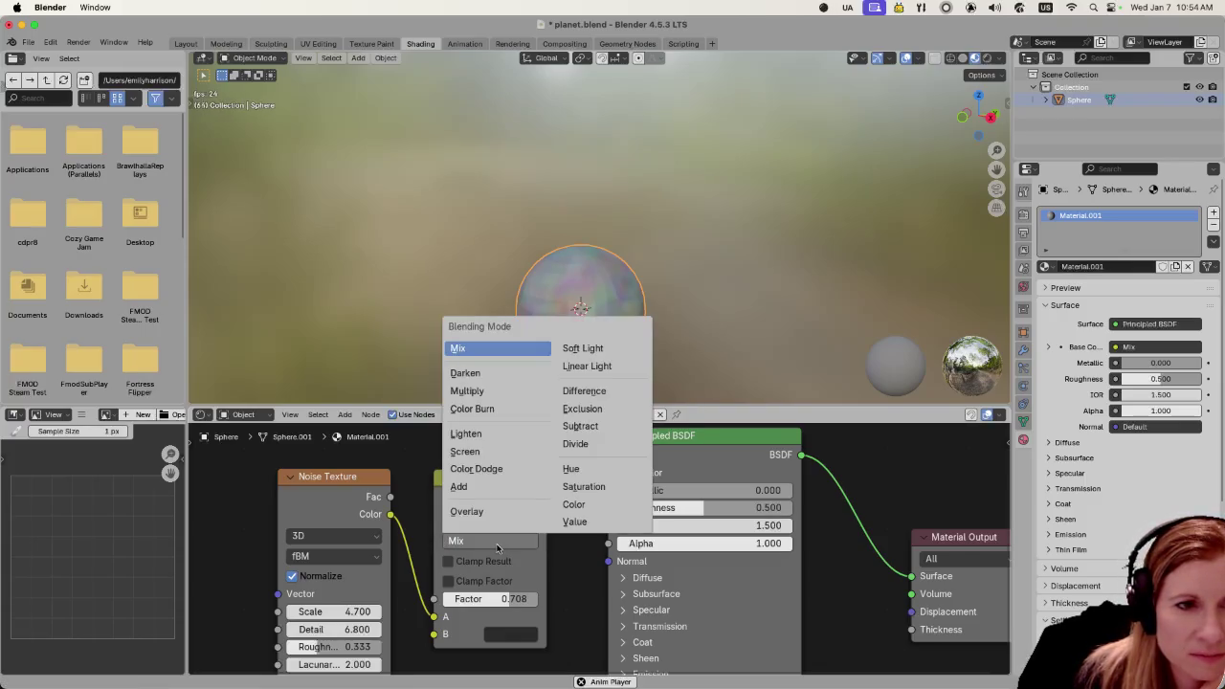
{"action": "left_click", "coordinate": [581, 486]}
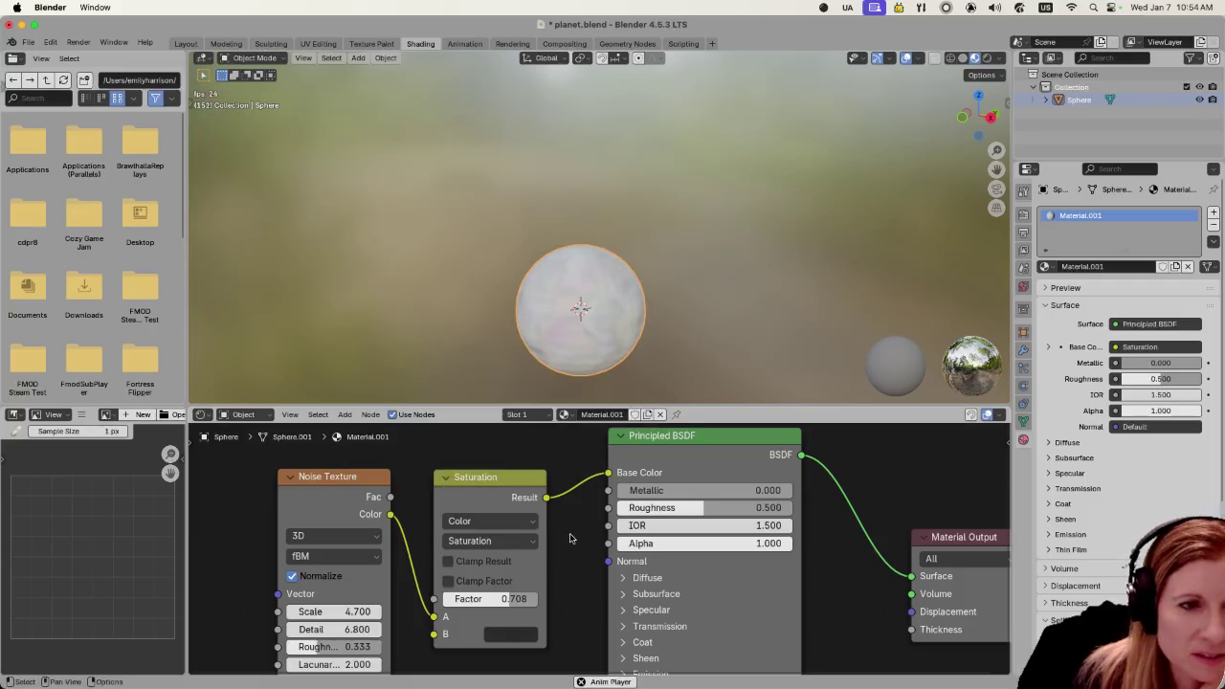
{"action": "left_click", "coordinate": [495, 541]}
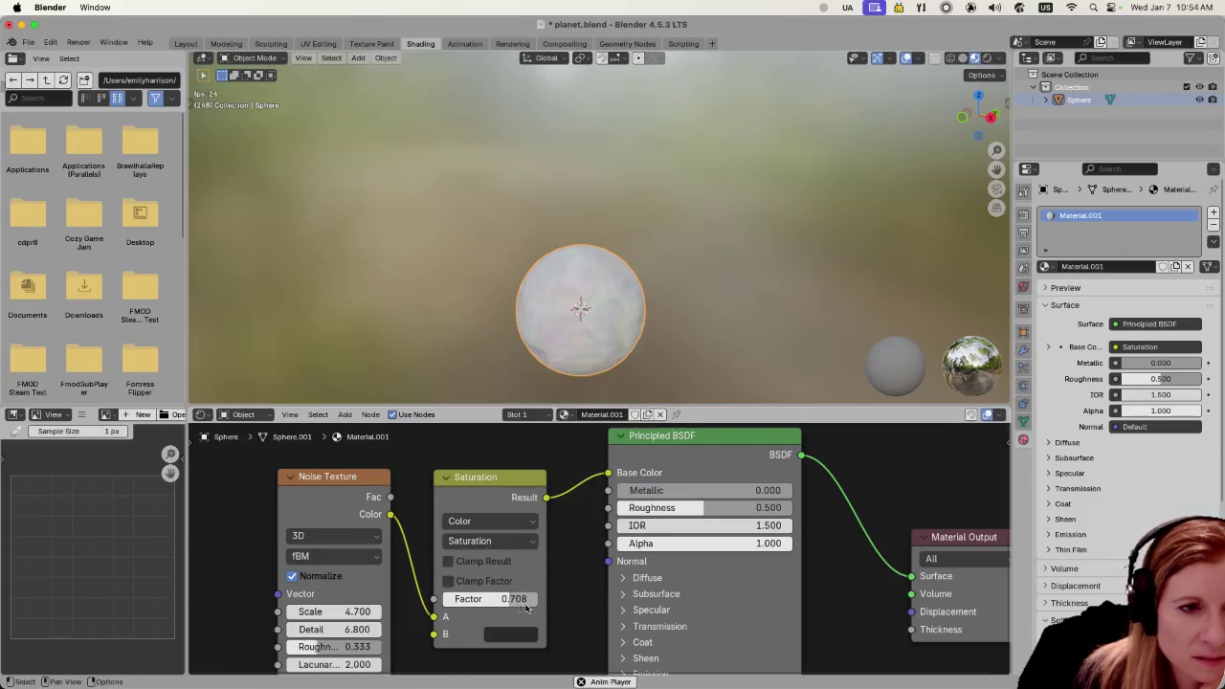
Move Material Output and Principled BSDF rightward and set the Saturation Factor to 0.408
{"action": "scroll", "coordinate": [565, 604], "scroll_direction": "down", "scroll_amount": 2}
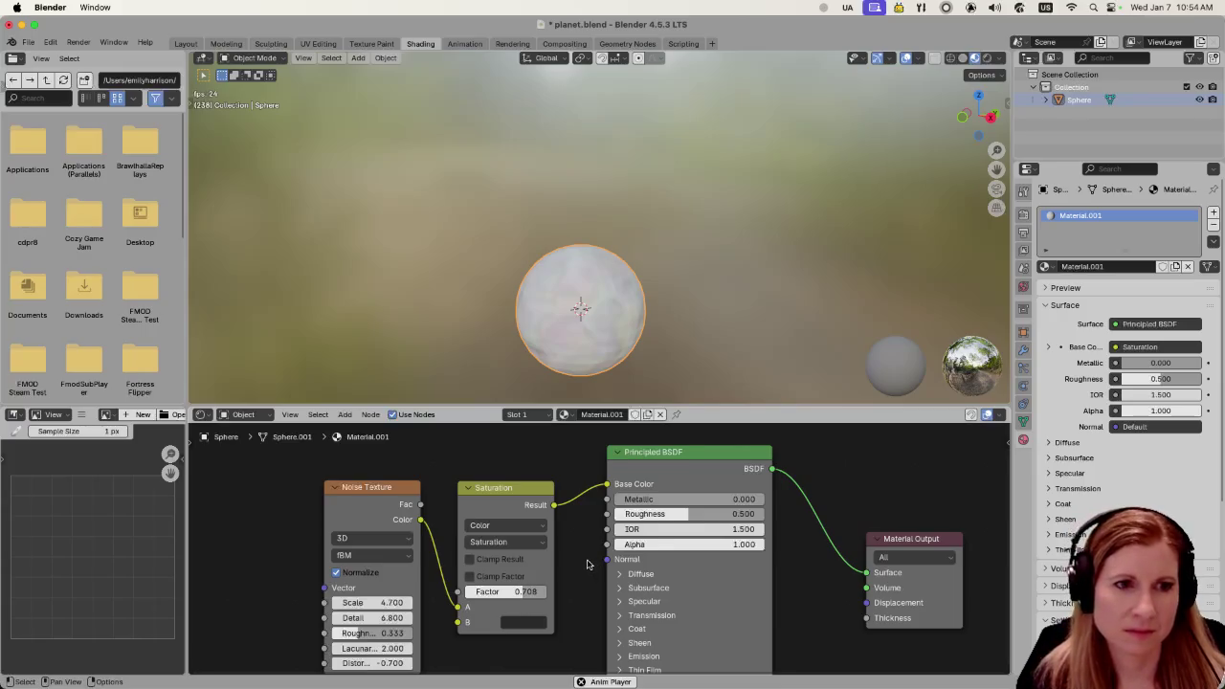
{"action": "scroll", "coordinate": [563, 540], "scroll_direction": "down", "scroll_amount": 1}
{"action": "middle_click_drag", "start_coordinate": [563, 541], "coordinate": [487, 552], "text": "shift"}
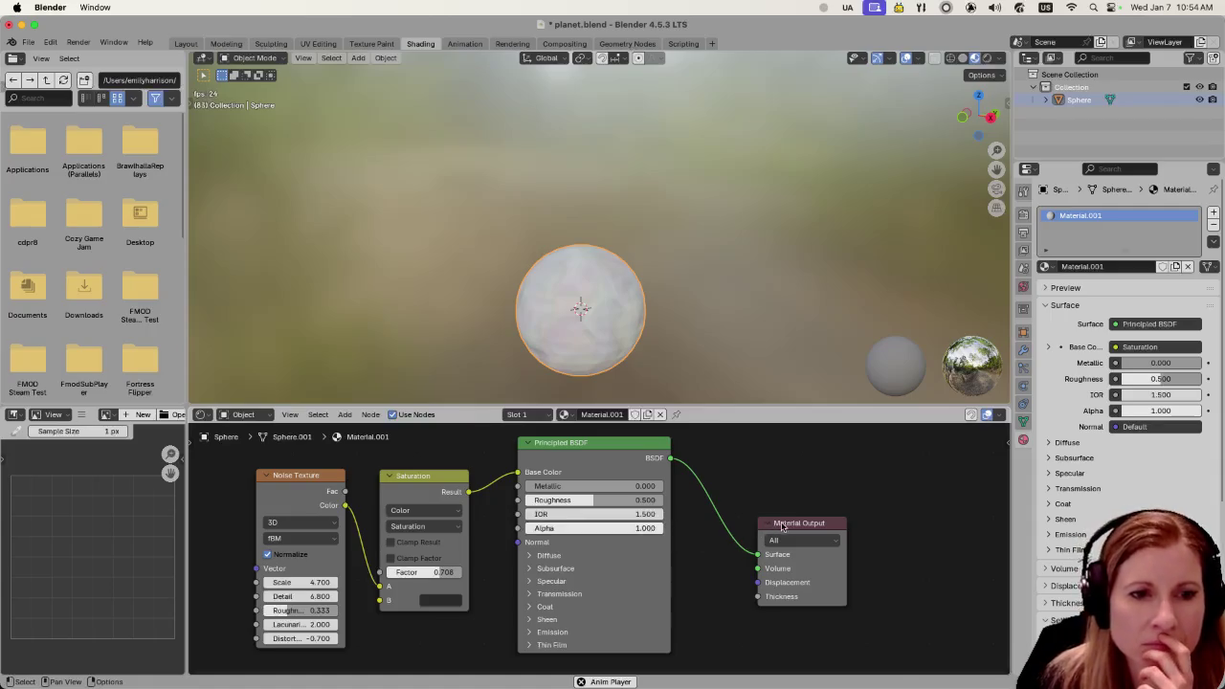
{"action": "left_click_drag", "start_coordinate": [782, 525], "coordinate": [876, 526]}
{"action": "left_click_drag", "start_coordinate": [646, 443], "coordinate": [782, 456]}
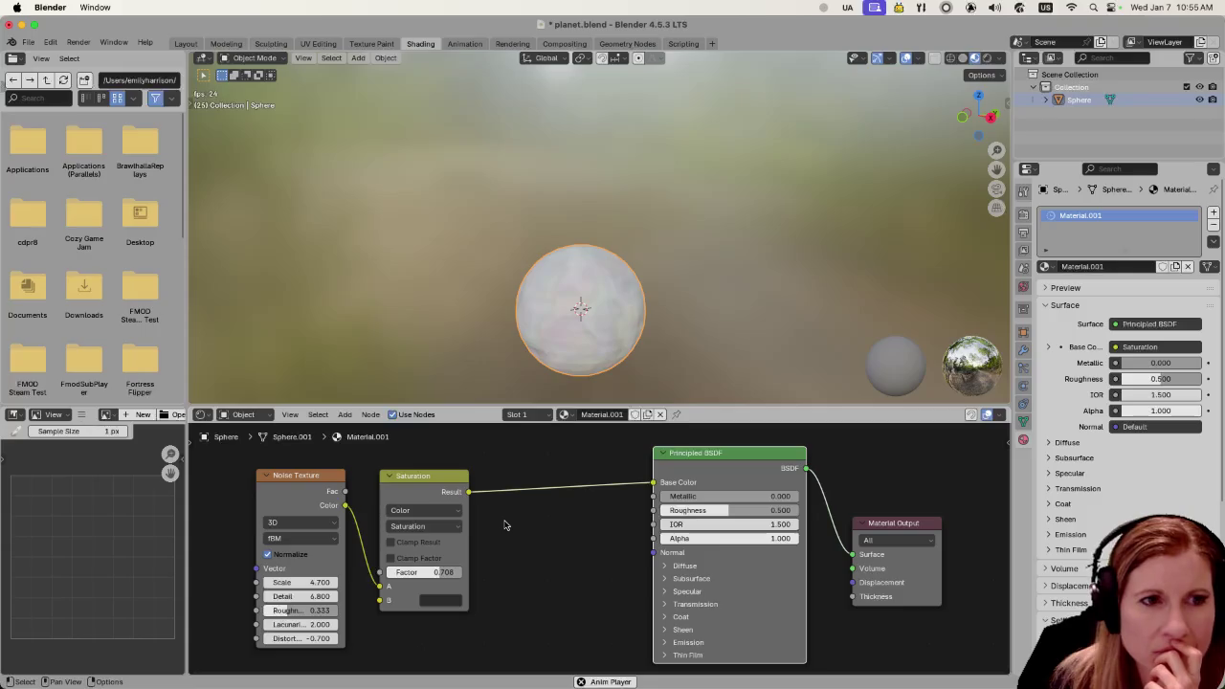
{"action": "mouse_move", "coordinate": [436, 577]}
{"action": "left_mouse_down"}
{"action": "mouse_move", "coordinate": [479, 577]}
{"action": "mouse_move", "coordinate": [421, 575]}
{"action": "left_mouse_up"}
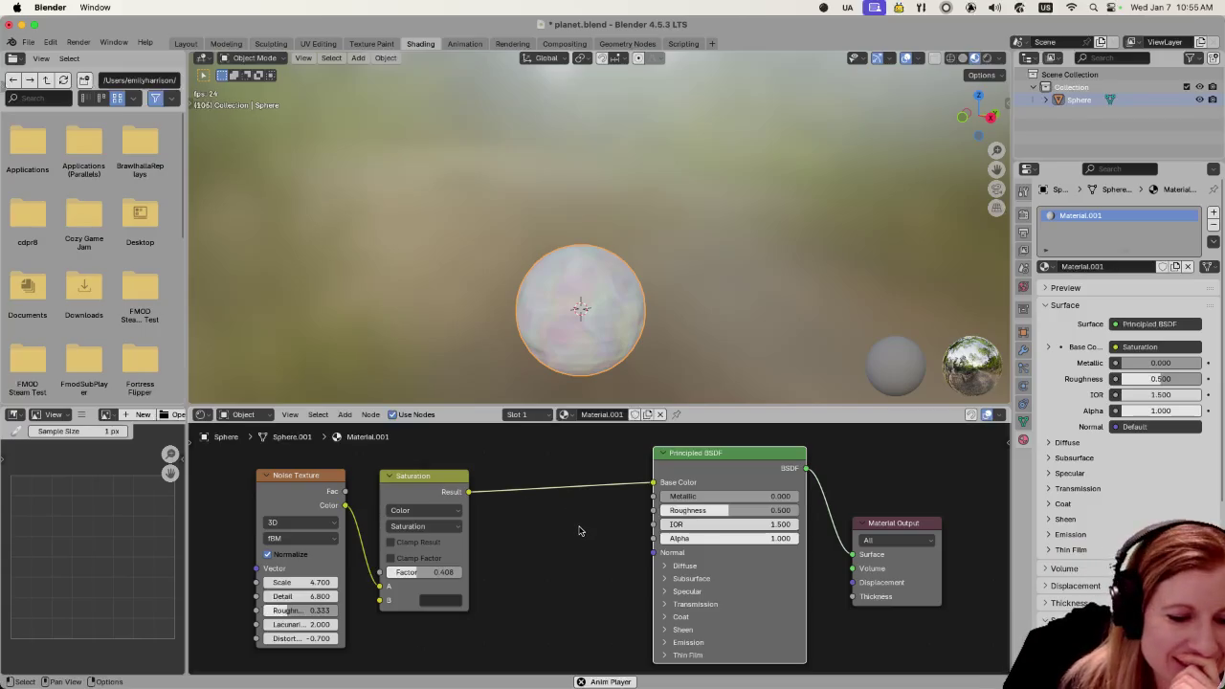
{"action": "left_click_drag", "start_coordinate": [693, 454], "coordinate": [675, 461]}
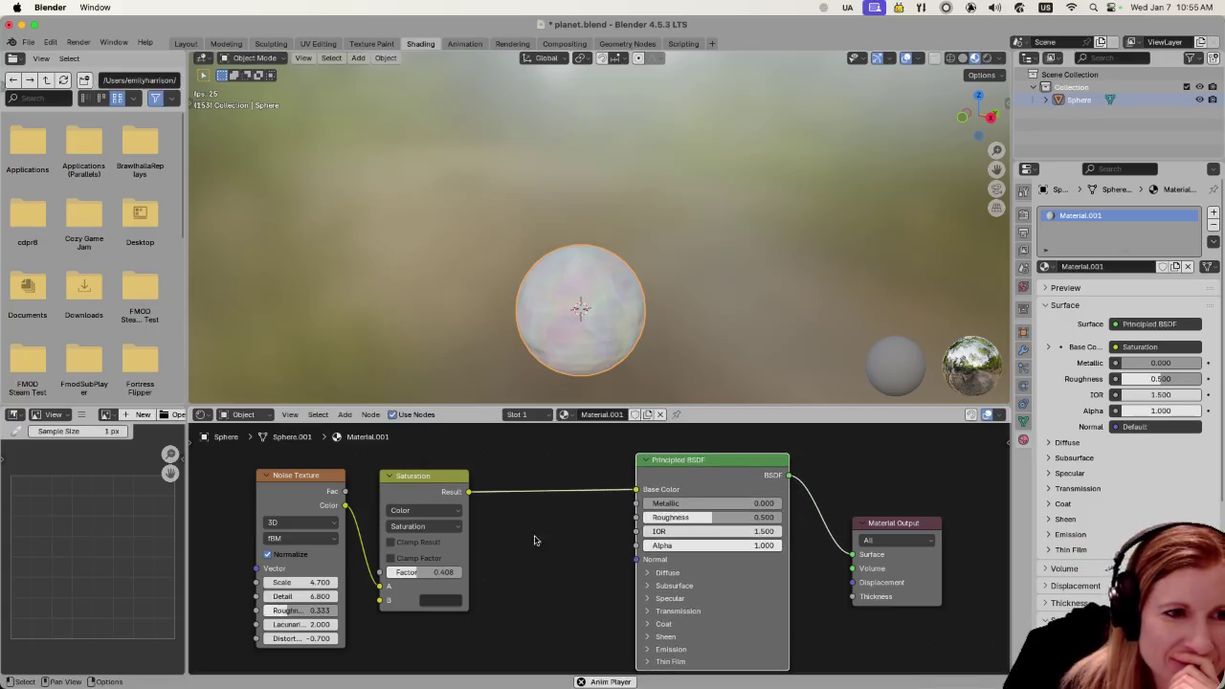
Add a Mix Color node in Color mode and drop it on the Saturation–Base Color link
{"action": "key", "text": "shift+a"}
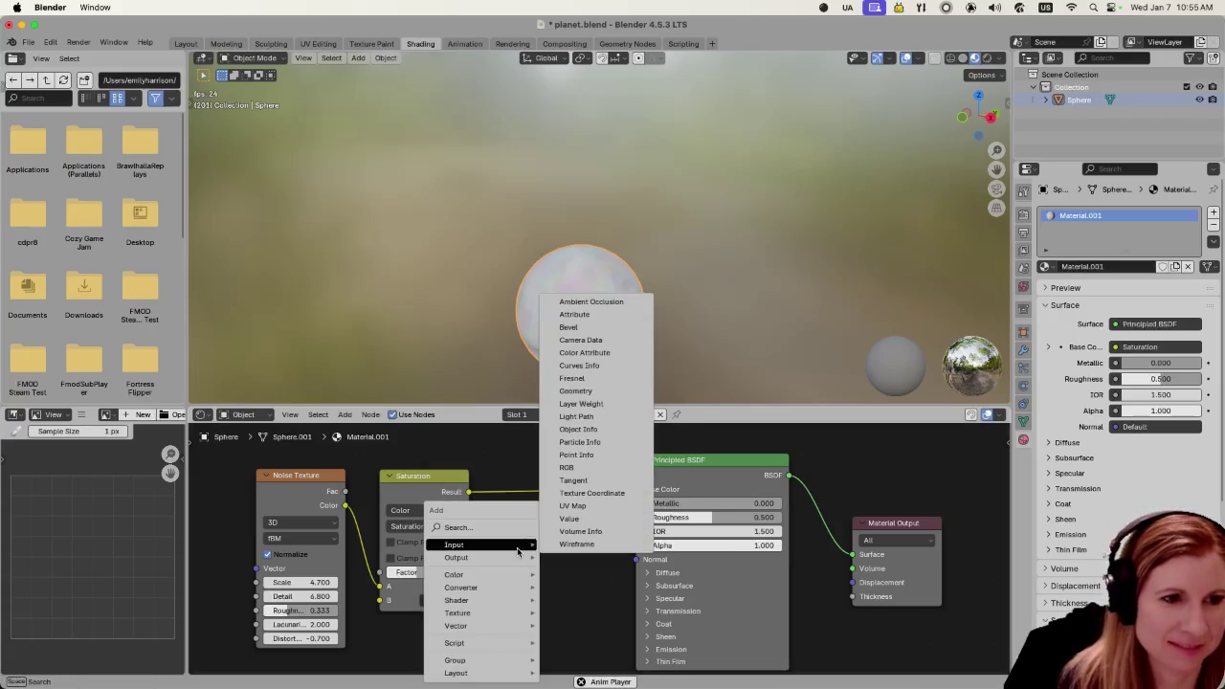
{"action": "type", "text": "colo"}
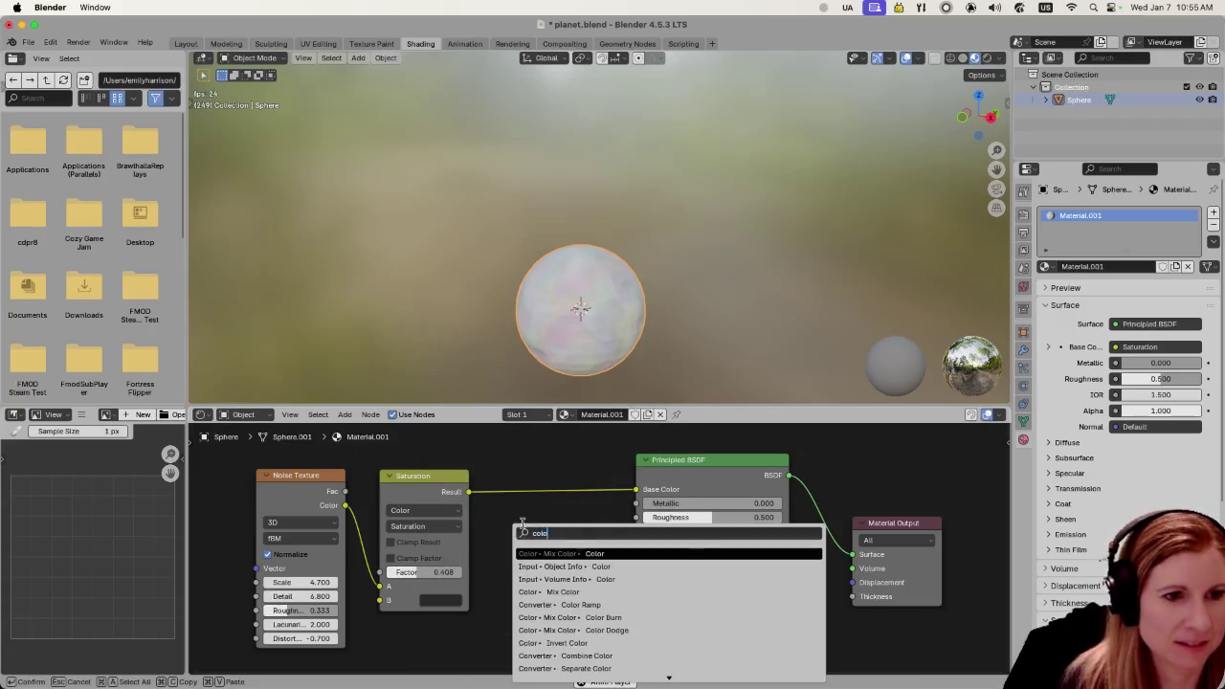
{"action": "left_click", "coordinate": [604, 553]}
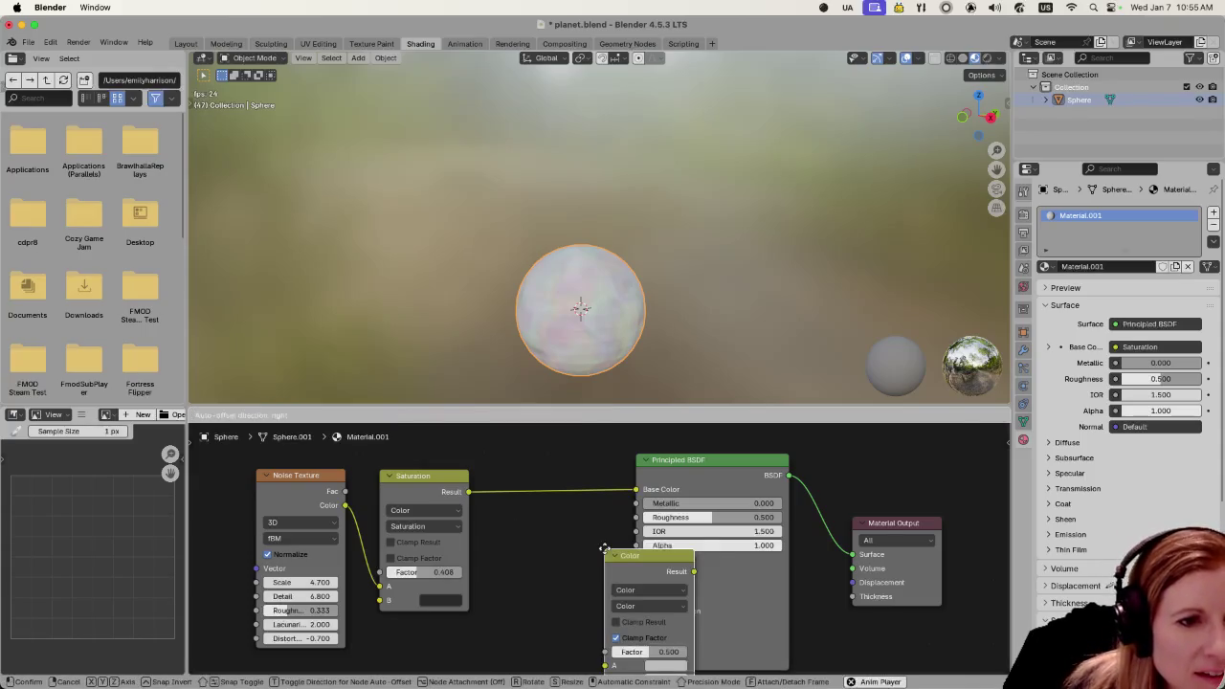
{"action": "left_click", "coordinate": [515, 474]}
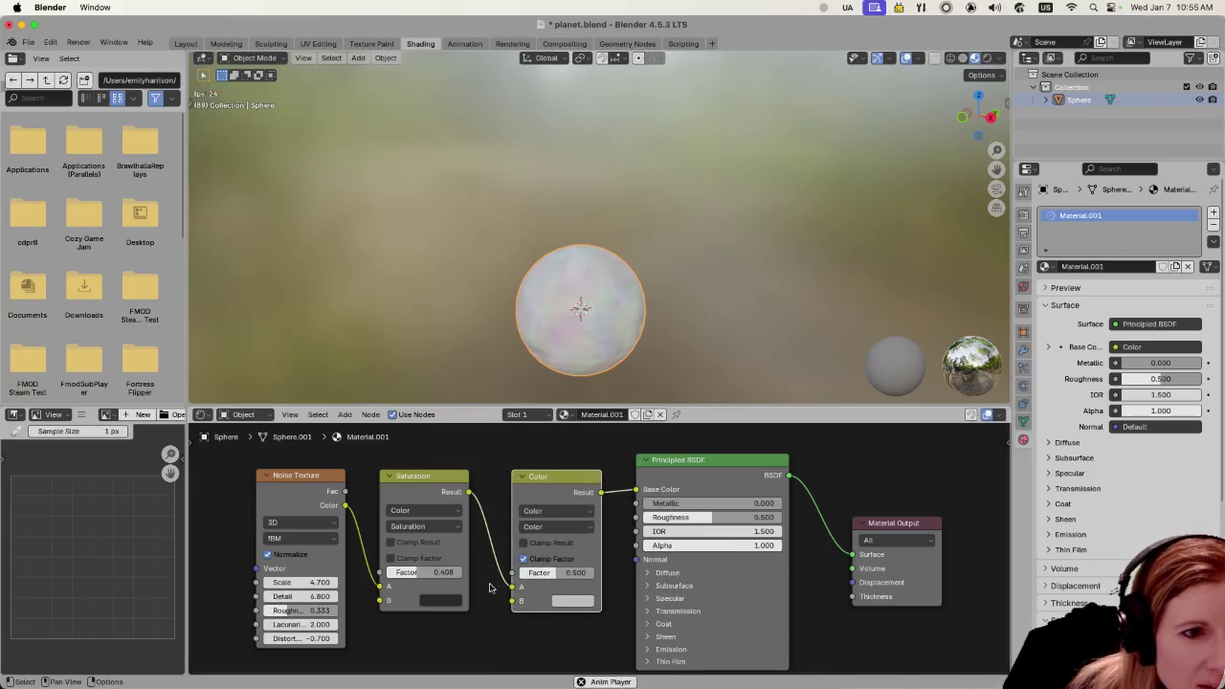
{"action": "left_click", "coordinate": [549, 525]}
{"action": "left_click", "coordinate": [541, 527]}
{"action": "left_click", "coordinate": [540, 527]}
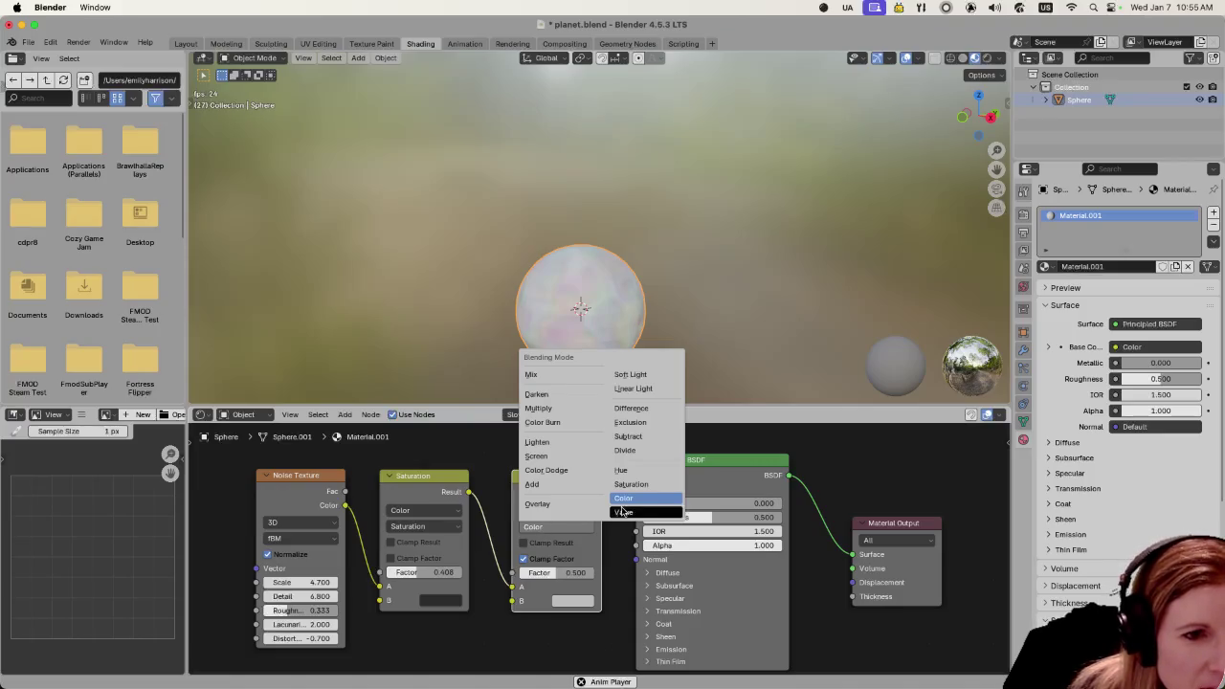
Make the Color node's B input a neutral grey with value about 0.294
{"action": "left_click", "coordinate": [571, 601]}
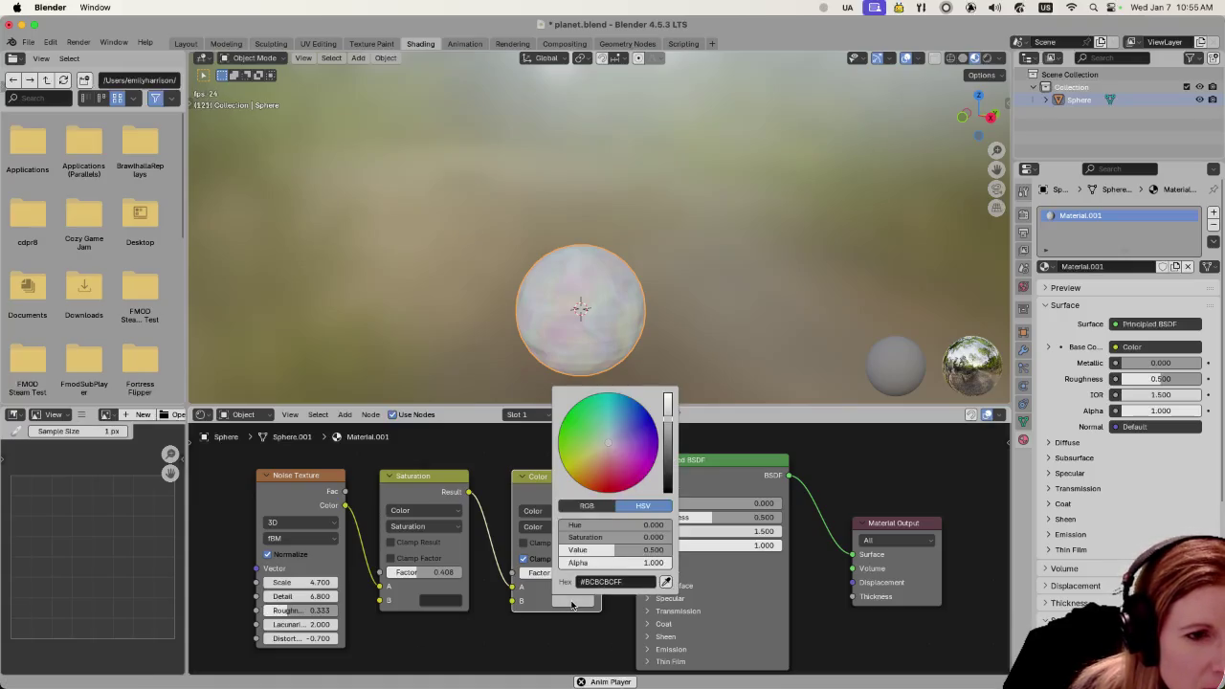
{"action": "left_click", "coordinate": [572, 603]}
{"action": "left_click", "coordinate": [572, 601]}
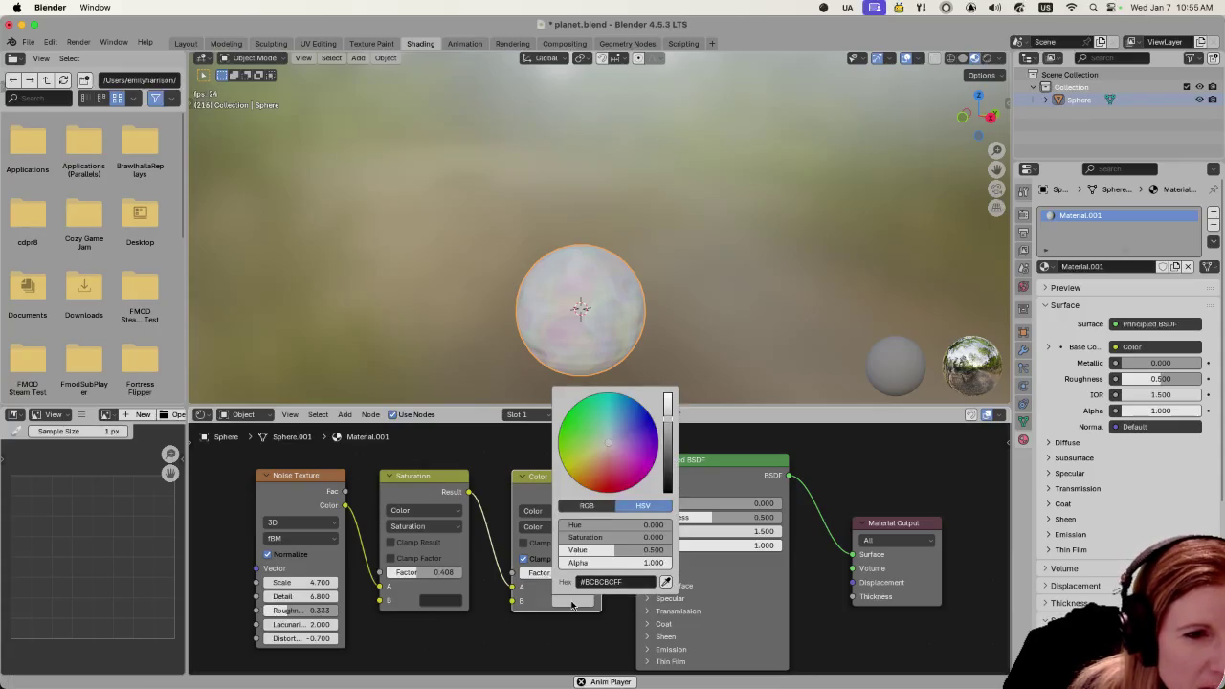
{"action": "left_click_drag", "start_coordinate": [668, 426], "coordinate": [668, 490]}
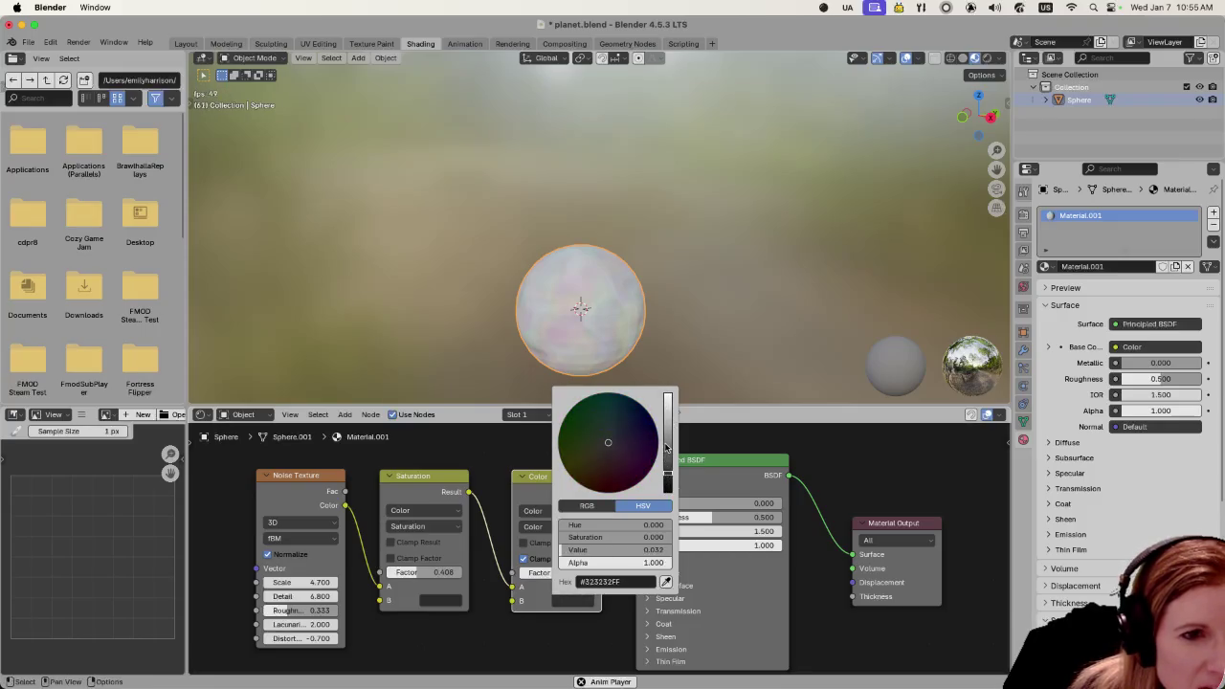
{"action": "left_click", "coordinate": [578, 600]}
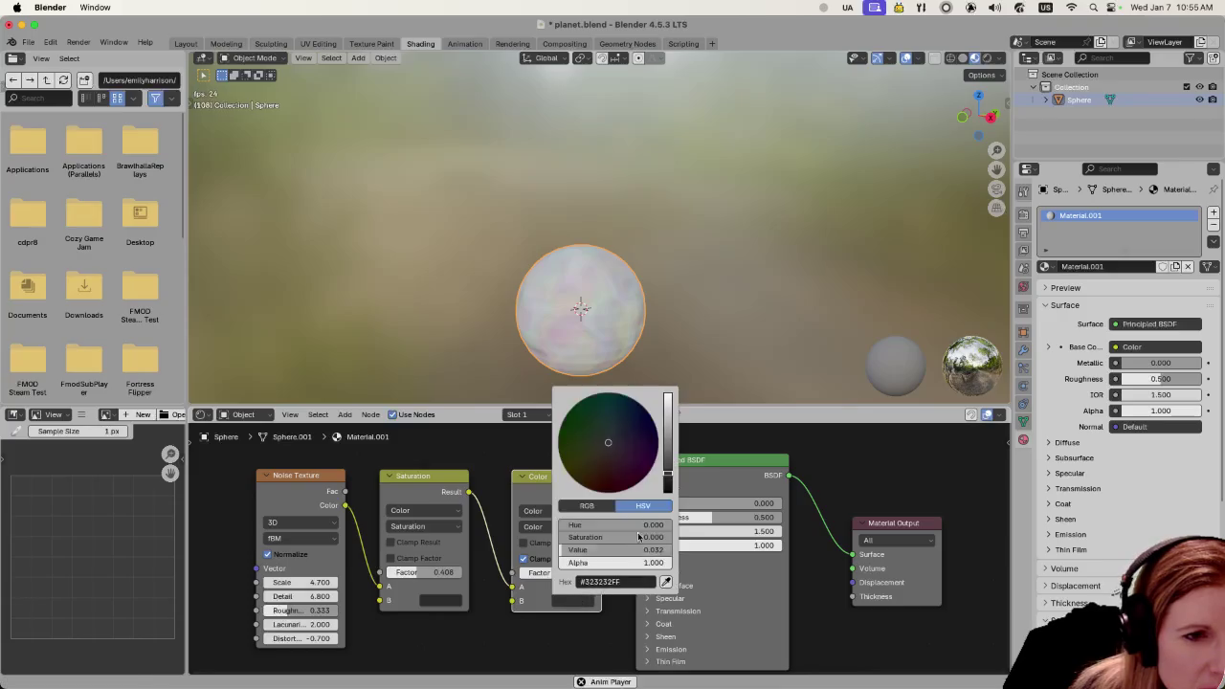
{"action": "left_click", "coordinate": [667, 432]}
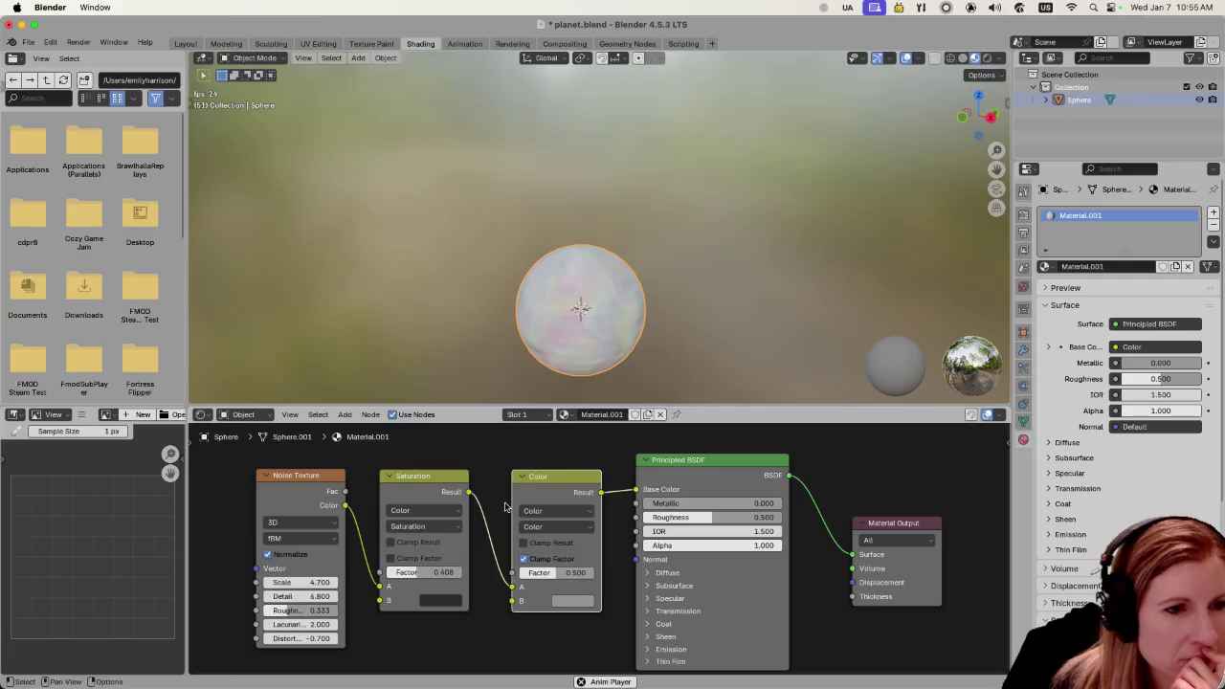
Move the Color node ahead of Saturation and rewire its output, cancelling the stray Metallic link
{"action": "left_click_drag", "start_coordinate": [445, 473], "coordinate": [464, 473]}
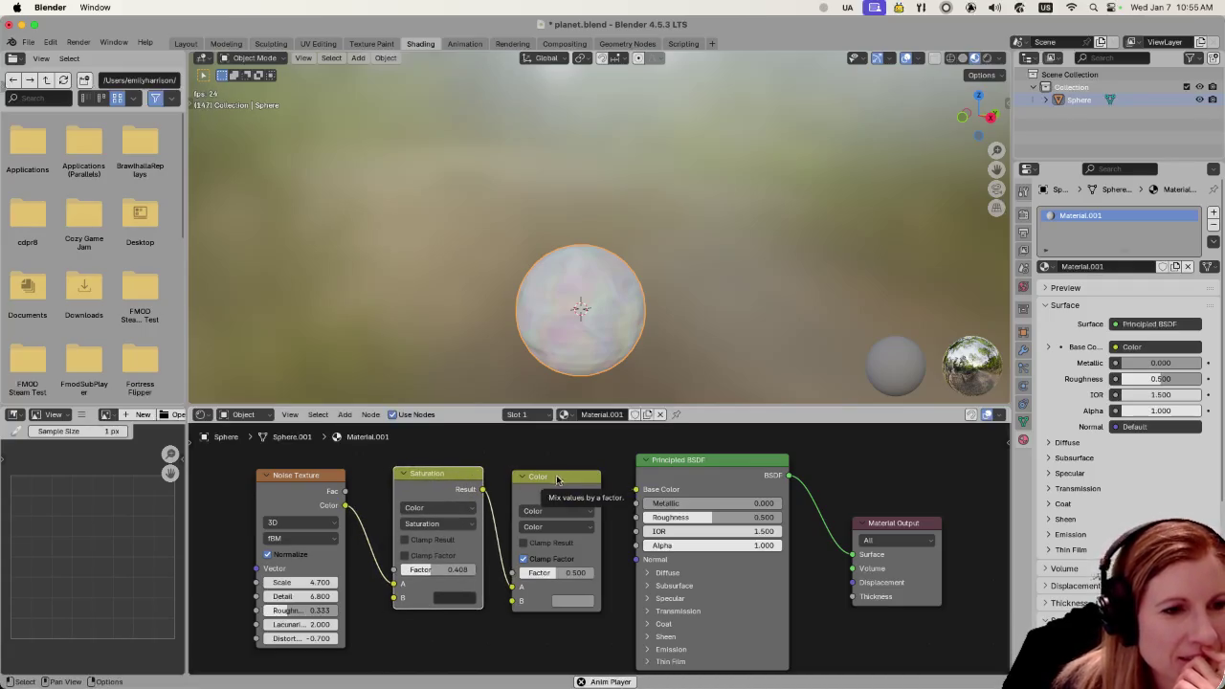
{"action": "mouse_move", "coordinate": [555, 477]}
{"action": "left_mouse_down"}
{"action": "mouse_move", "coordinate": [584, 504]}
{"action": "mouse_move", "coordinate": [551, 474]}
{"action": "left_mouse_up"}
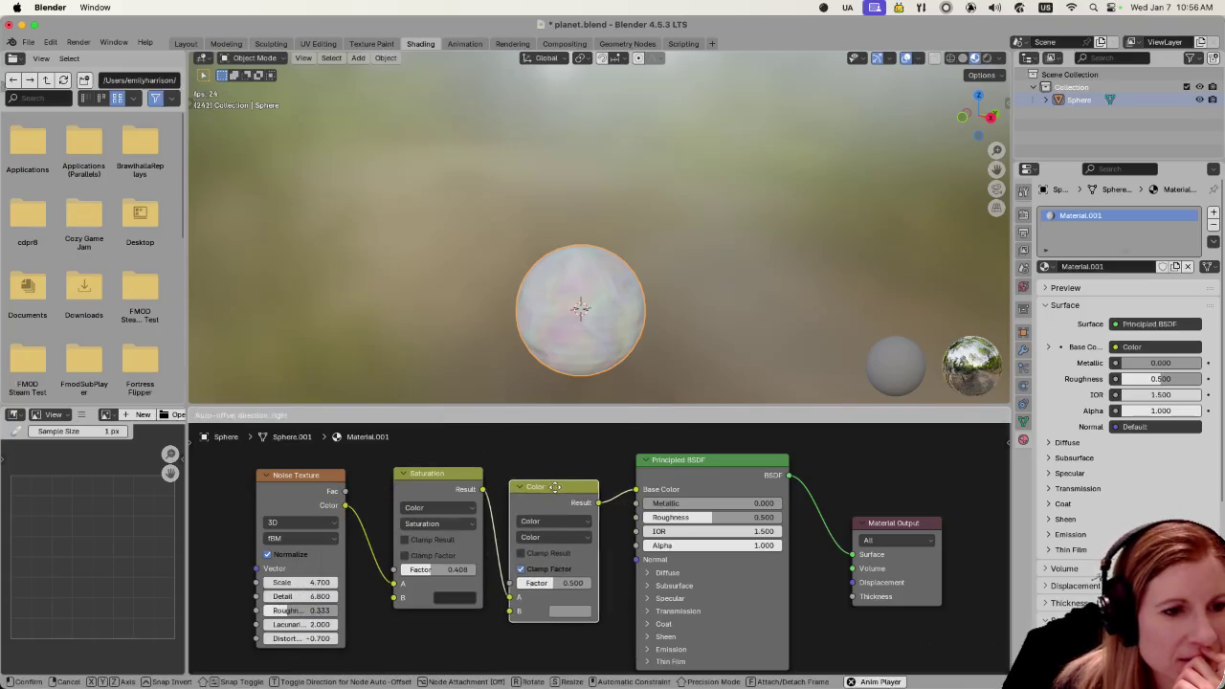
{"action": "left_click_drag", "start_coordinate": [515, 602], "coordinate": [496, 610]}
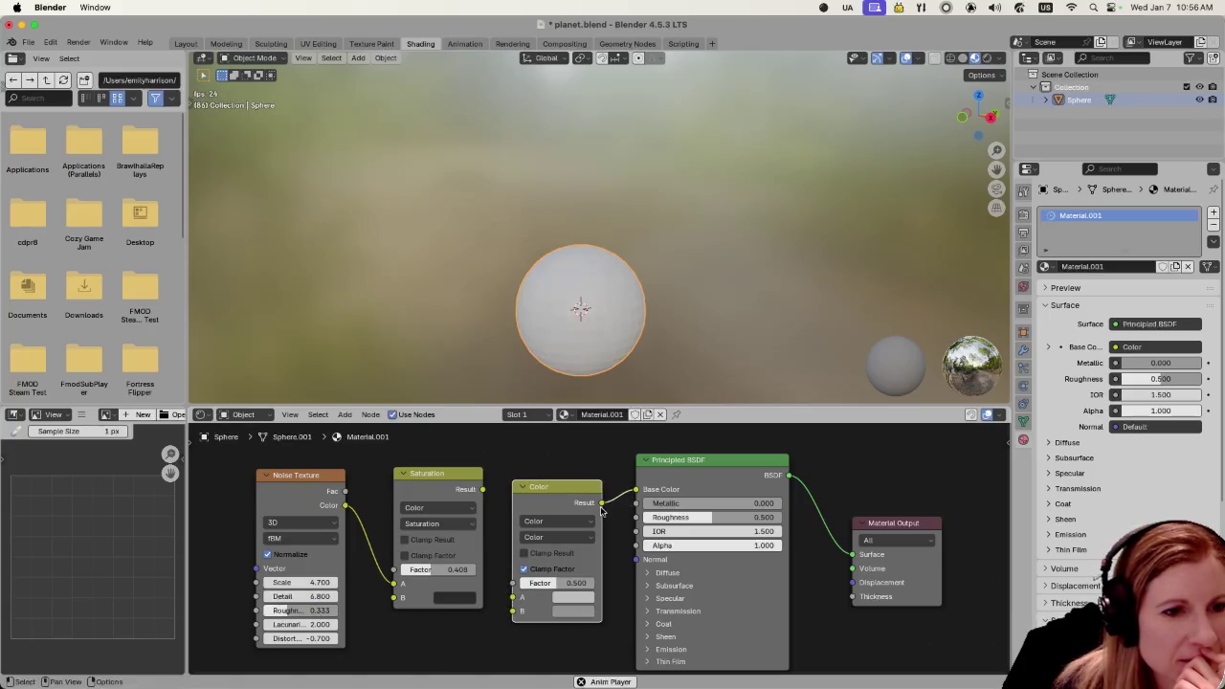
{"action": "mouse_move", "coordinate": [603, 505]}
{"action": "left_mouse_down"}
{"action": "mouse_move", "coordinate": [633, 505]}
{"action": "mouse_move", "coordinate": [610, 534]}
{"action": "mouse_move", "coordinate": [614, 472]}
{"action": "mouse_move", "coordinate": [603, 490]}
{"action": "mouse_move", "coordinate": [380, 493]}
{"action": "mouse_move", "coordinate": [432, 493]}
{"action": "left_mouse_up"}
{"action": "key", "text": "Escape"}
{"action": "key", "text": "Escape"}
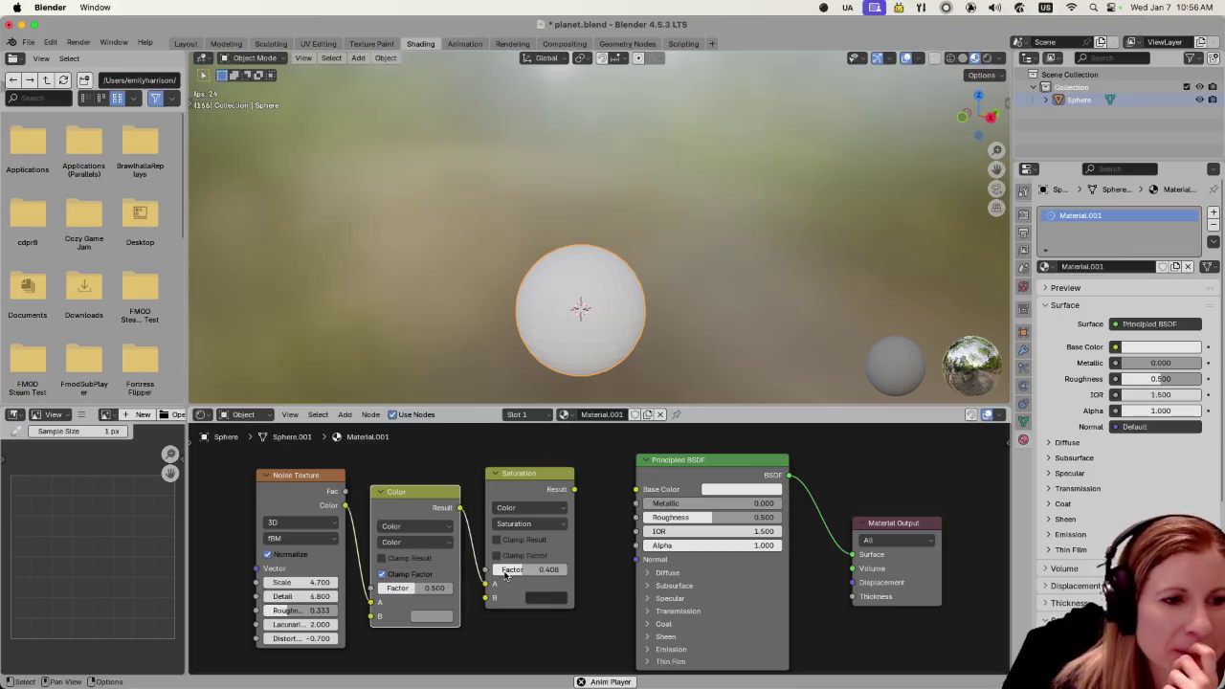
Connect Saturation's result to Base Color and tidy the Saturation and Color nodes
{"action": "left_click_drag", "start_coordinate": [575, 489], "coordinate": [635, 489]}
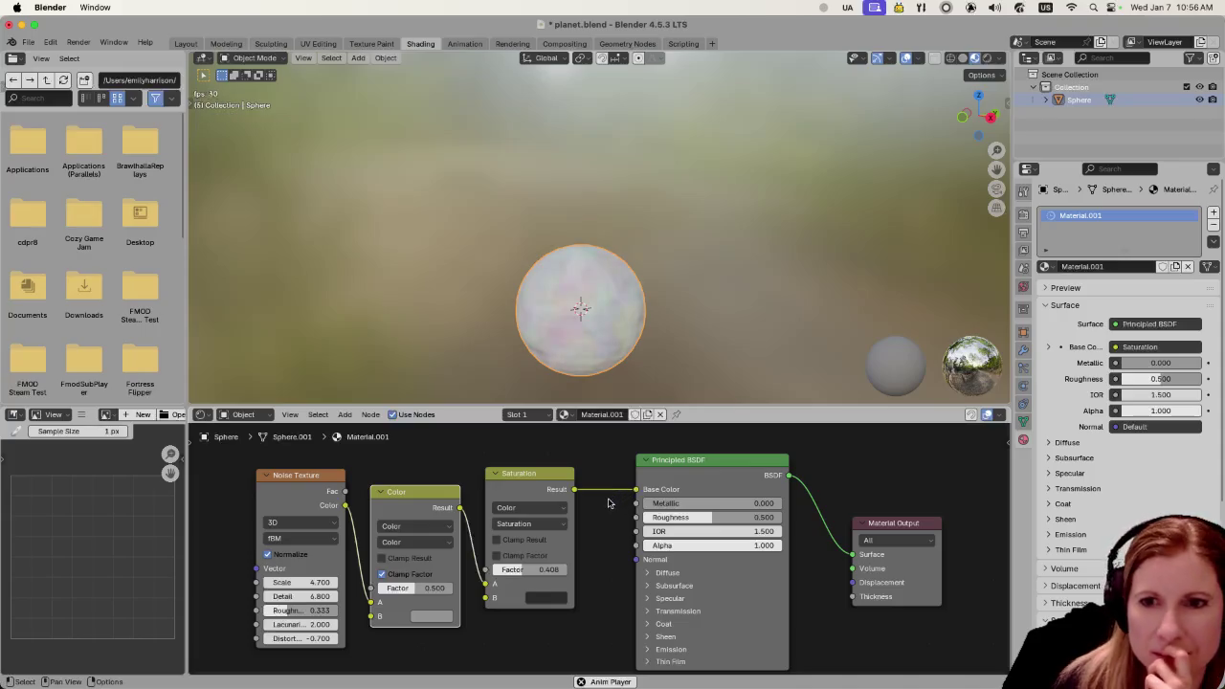
{"action": "left_click", "coordinate": [544, 472]}
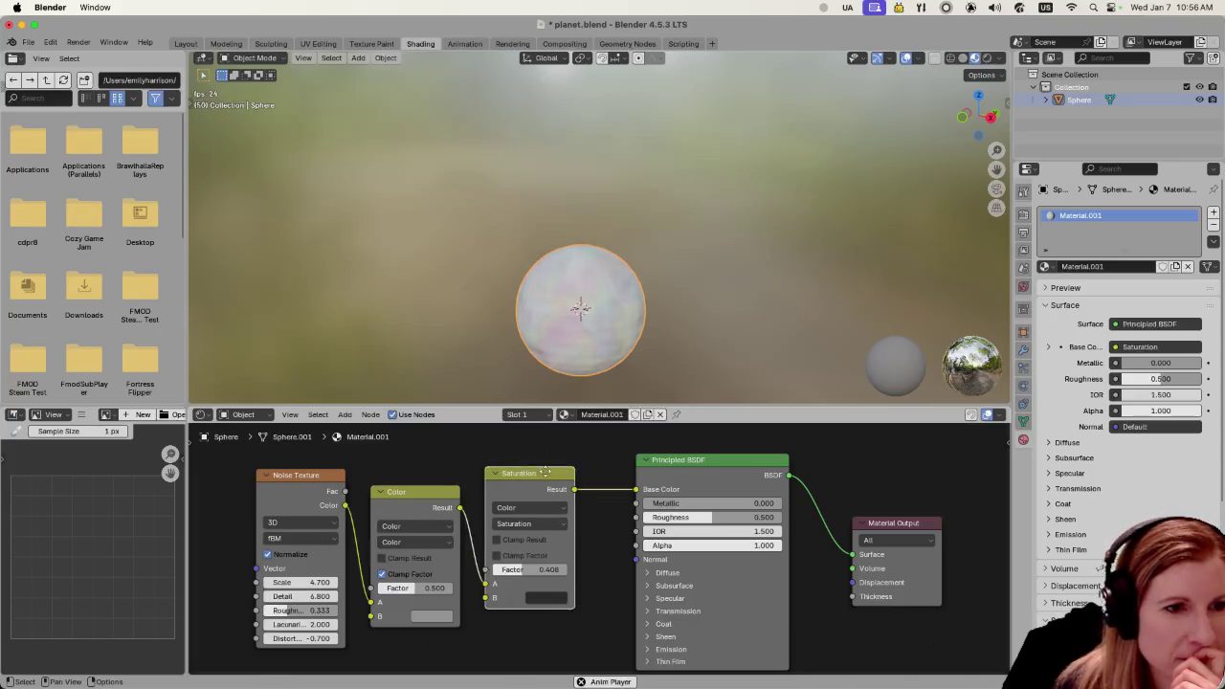
{"action": "left_click_drag", "start_coordinate": [545, 472], "coordinate": [580, 465]}
{"action": "left_click_drag", "start_coordinate": [440, 492], "coordinate": [456, 476]}
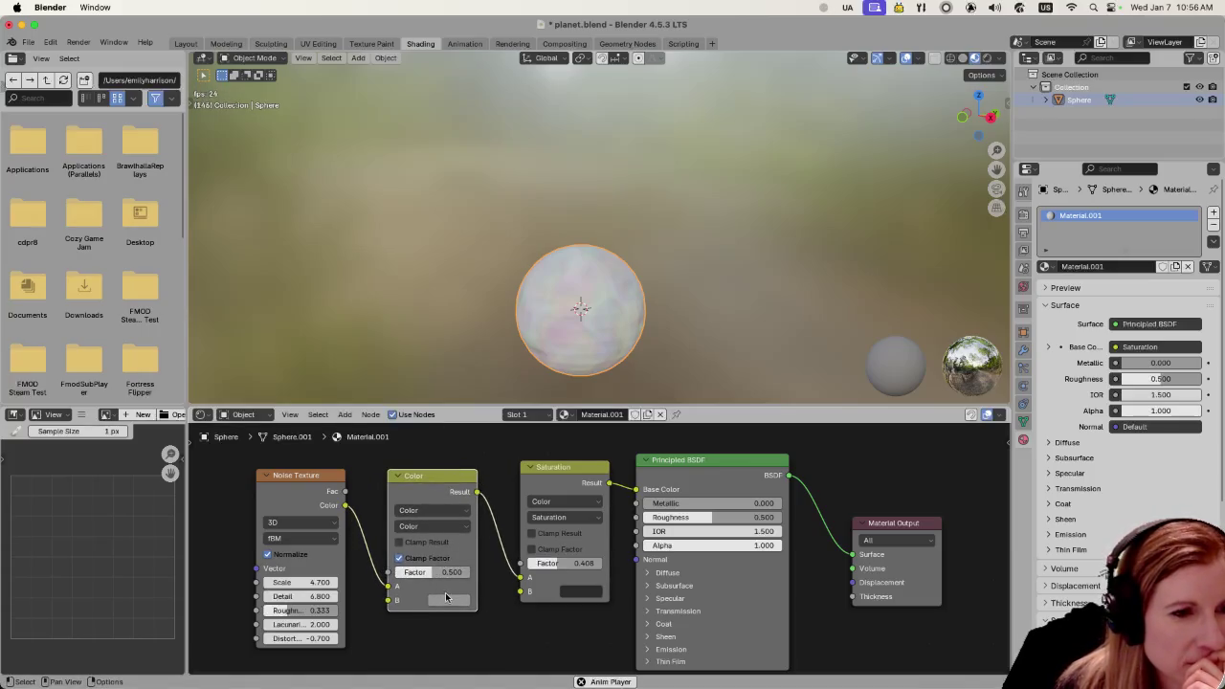
Try a teal B colour on the Color node and adjust the Saturation node's B colour
{"action": "left_click", "coordinate": [446, 597]}
{"action": "left_click_drag", "start_coordinate": [497, 536], "coordinate": [533, 537]}
{"action": "left_click_drag", "start_coordinate": [470, 472], "coordinate": [483, 427]}
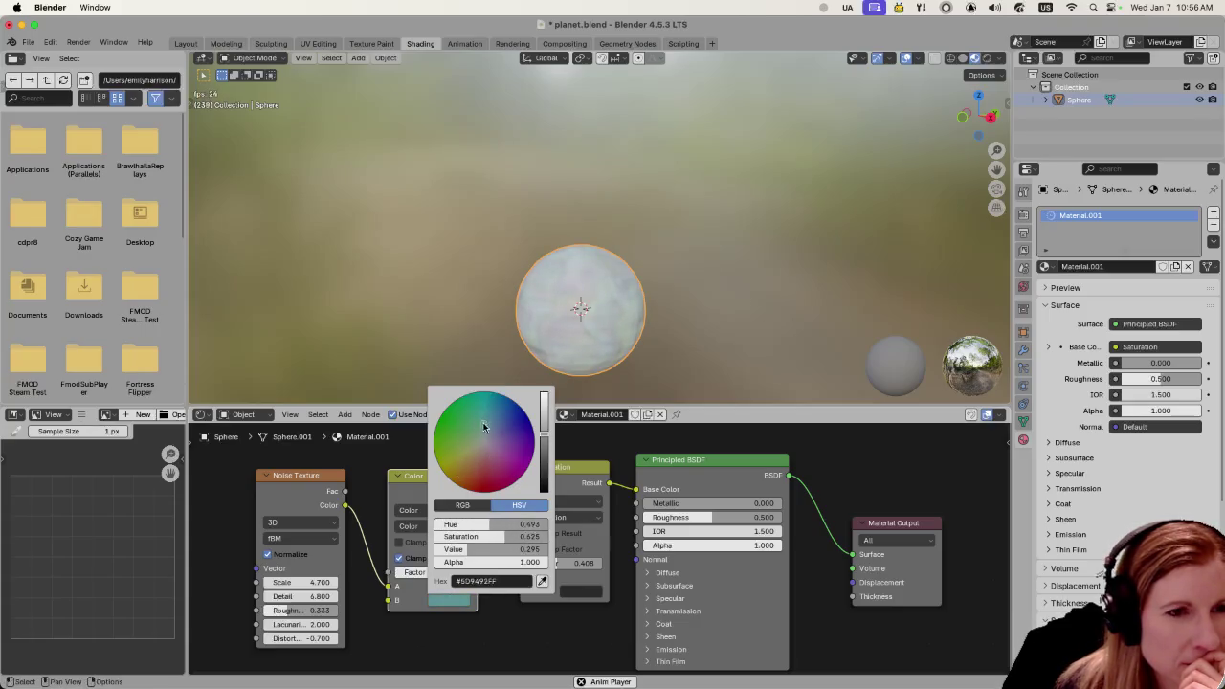
{"action": "left_click", "coordinate": [581, 594]}
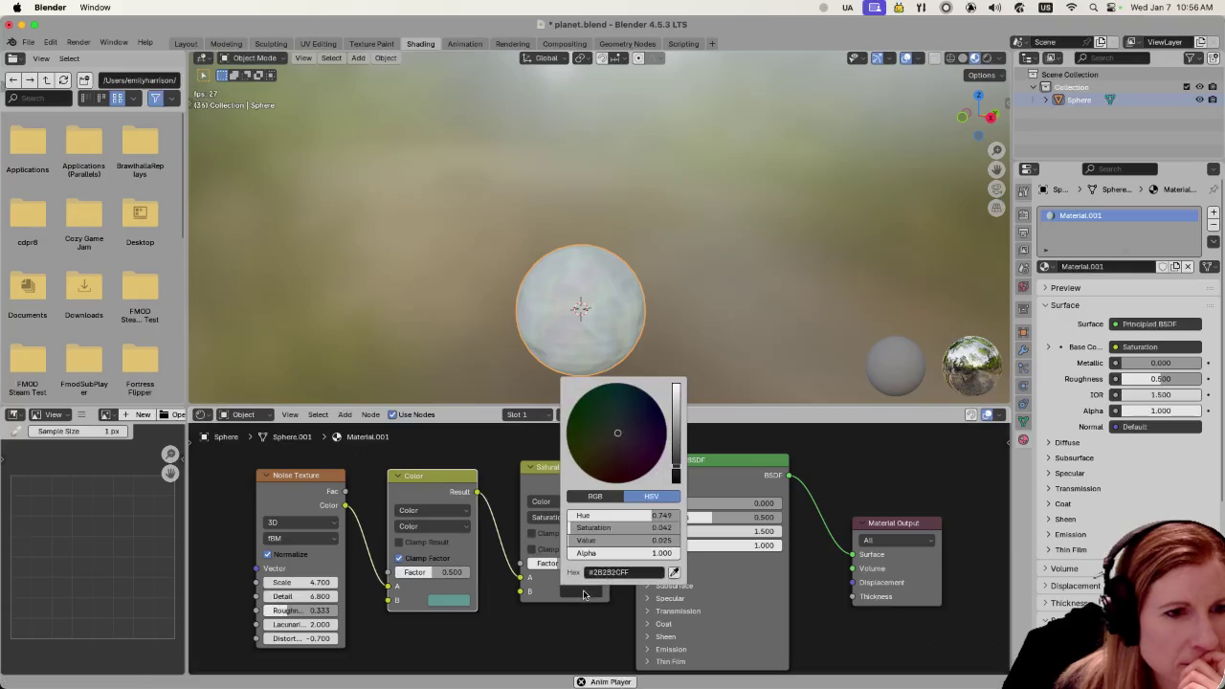
{"action": "mouse_move", "coordinate": [624, 449]}
{"action": "left_mouse_down"}
{"action": "mouse_move", "coordinate": [623, 419]}
{"action": "mouse_move", "coordinate": [649, 428]}
{"action": "mouse_move", "coordinate": [616, 437]}
{"action": "left_mouse_up"}
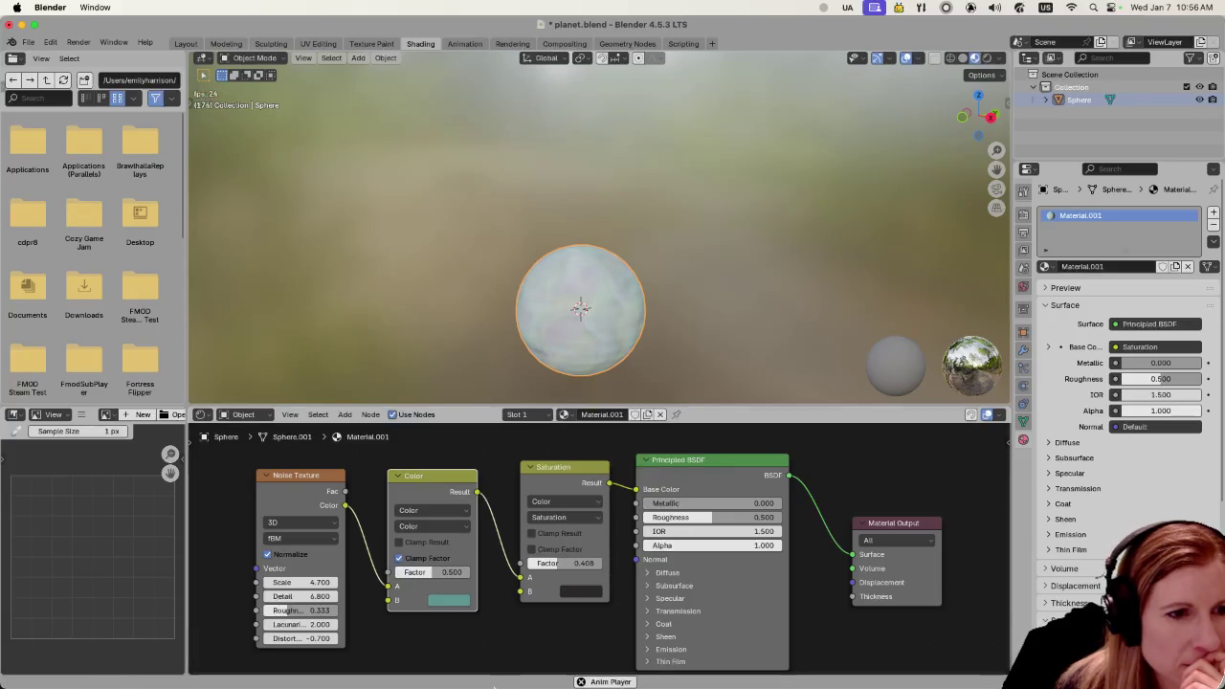
Toggle Clamp Factor, set the Color node's factor to 0.358, and make its B colour bright green
{"action": "left_click", "coordinate": [398, 558]}
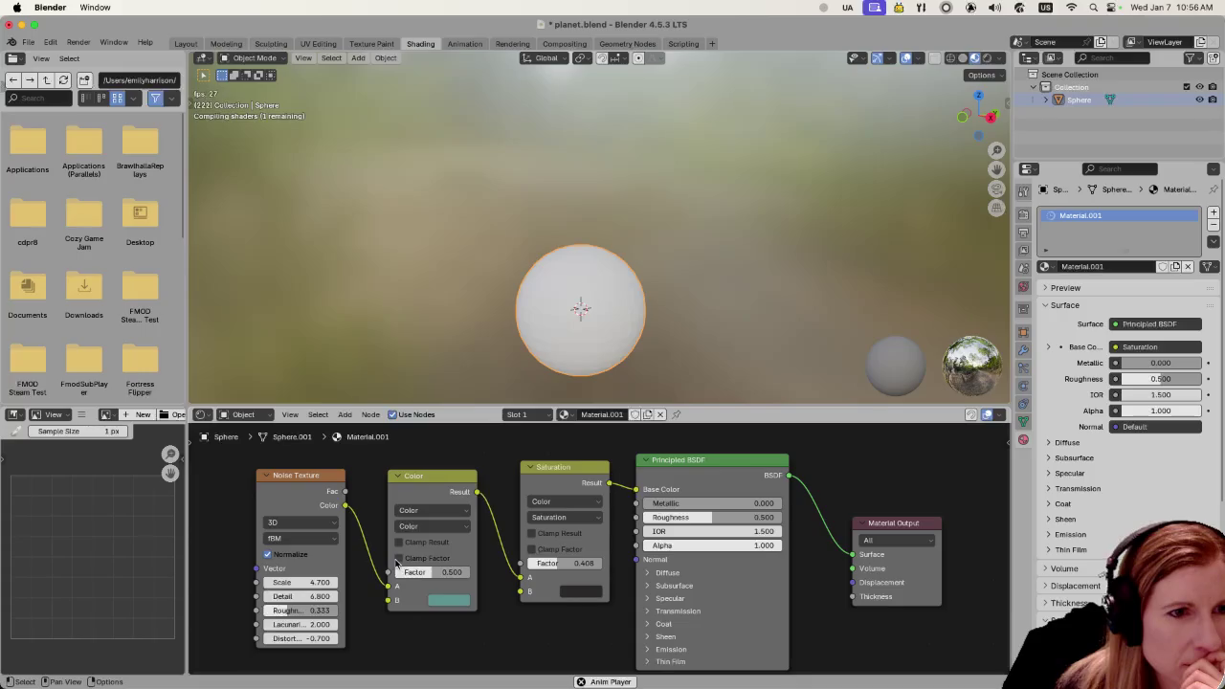
{"action": "left_click", "coordinate": [398, 559]}
{"action": "mouse_move", "coordinate": [440, 576]}
{"action": "left_mouse_down"}
{"action": "mouse_move", "coordinate": [469, 576]}
{"action": "mouse_move", "coordinate": [388, 570]}
{"action": "left_mouse_up"}
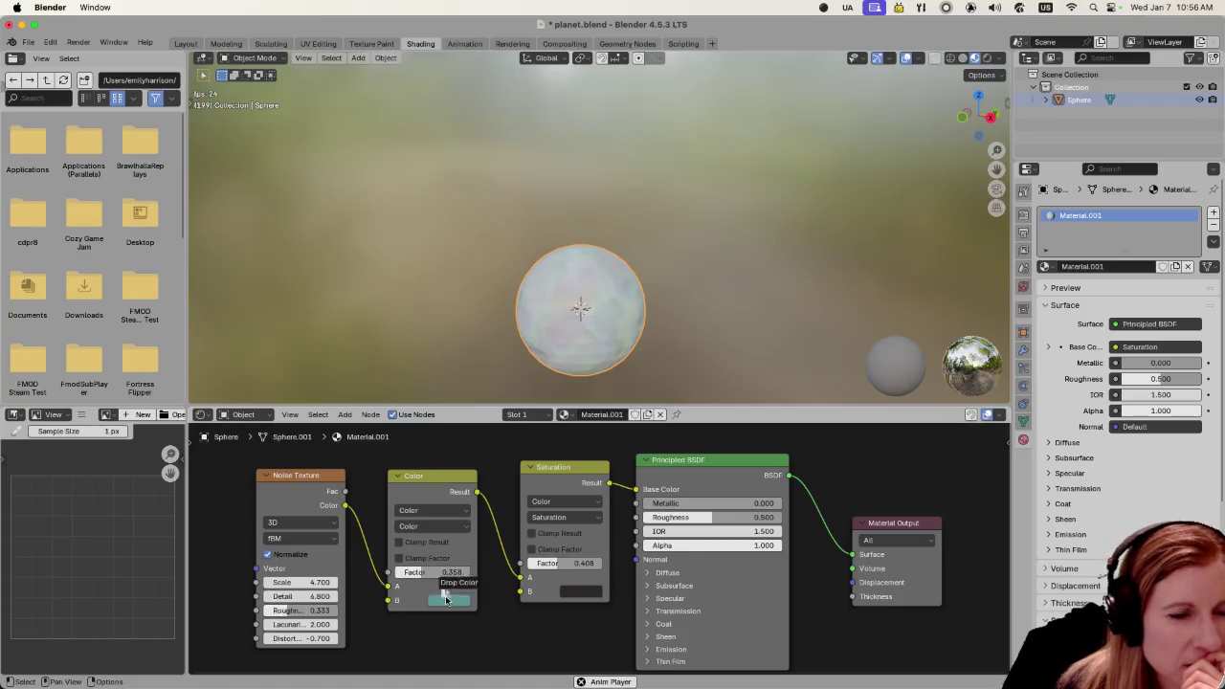
{"action": "left_click", "coordinate": [462, 601]}
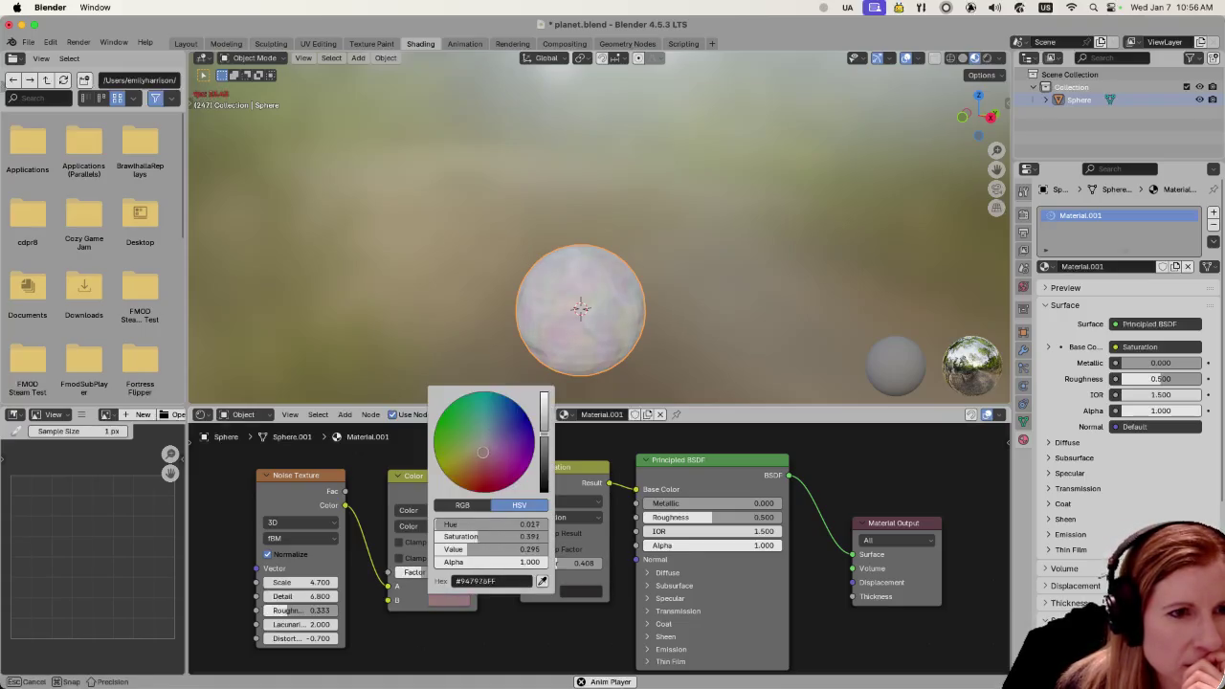
{"action": "left_click_drag", "start_coordinate": [482, 453], "coordinate": [483, 446]}
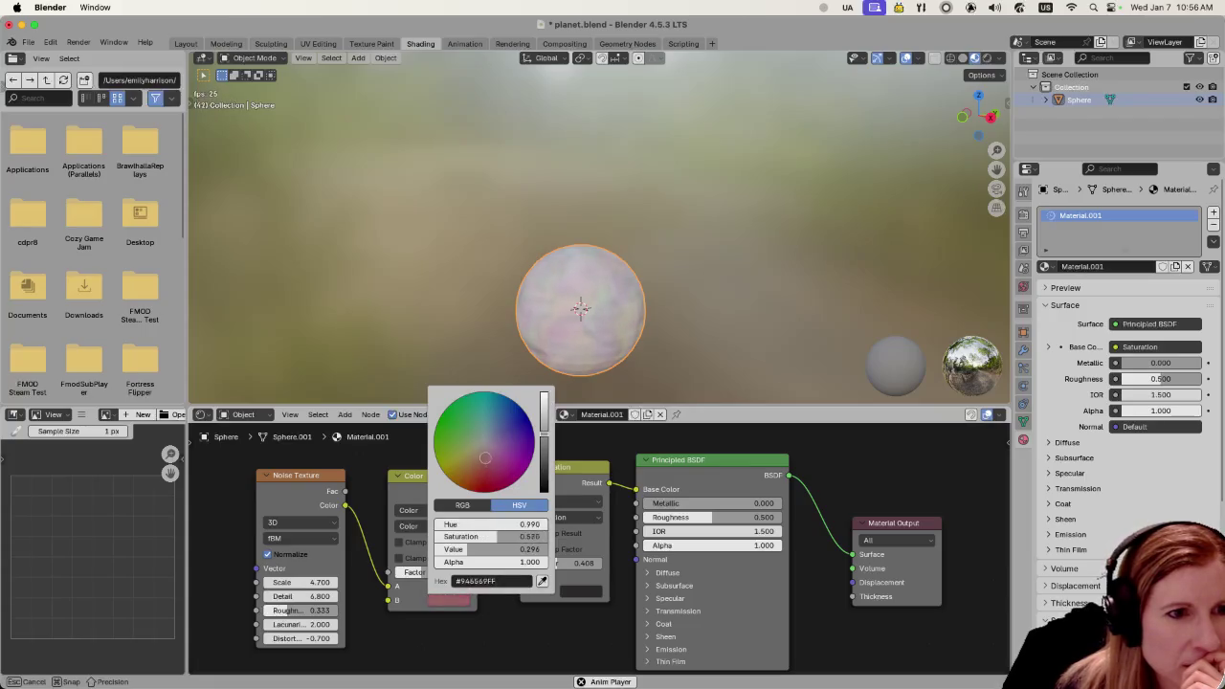
{"action": "left_click", "coordinate": [447, 413]}
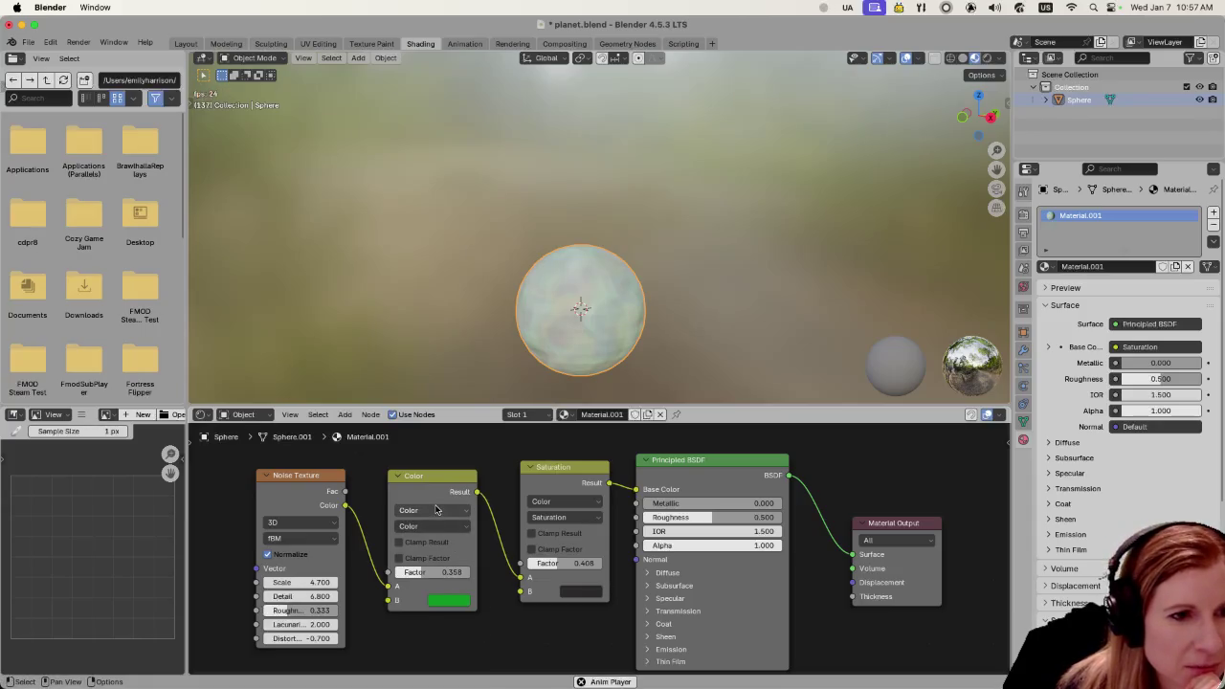
{"action": "left_click", "coordinate": [436, 515]}
Set the Color node to Mix at factor 0.6 and the Saturation factor to 0.775
{"action": "left_click", "coordinate": [433, 526]}
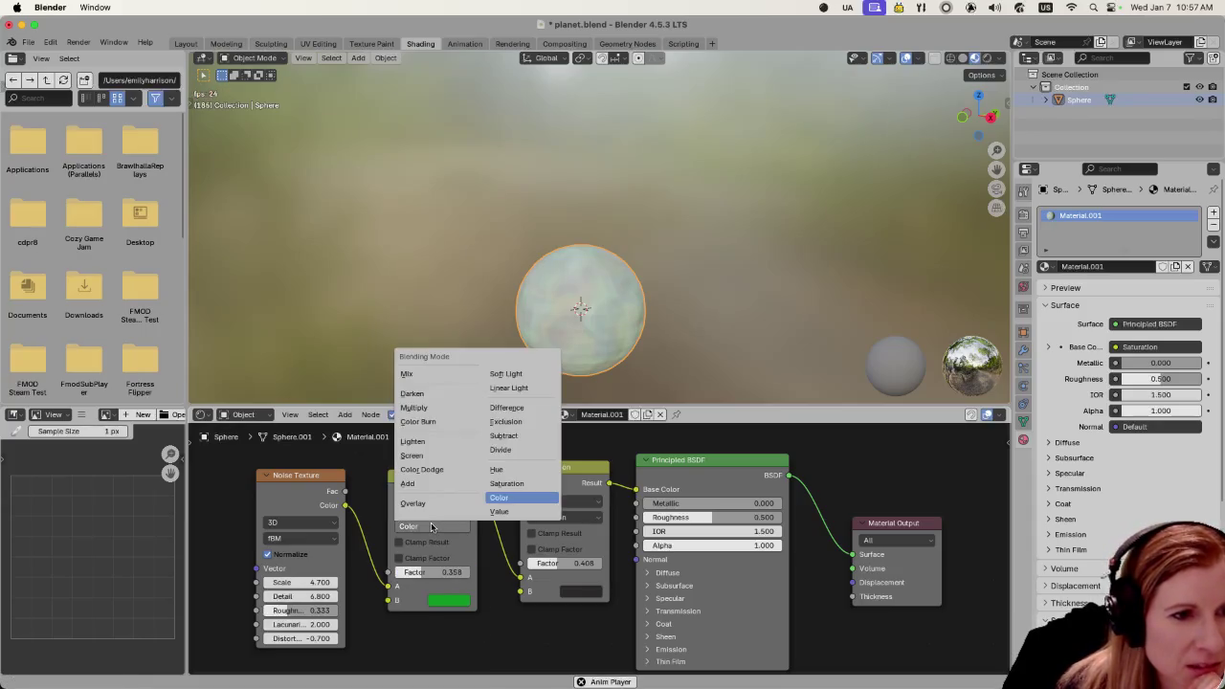
{"action": "left_click", "coordinate": [427, 372]}
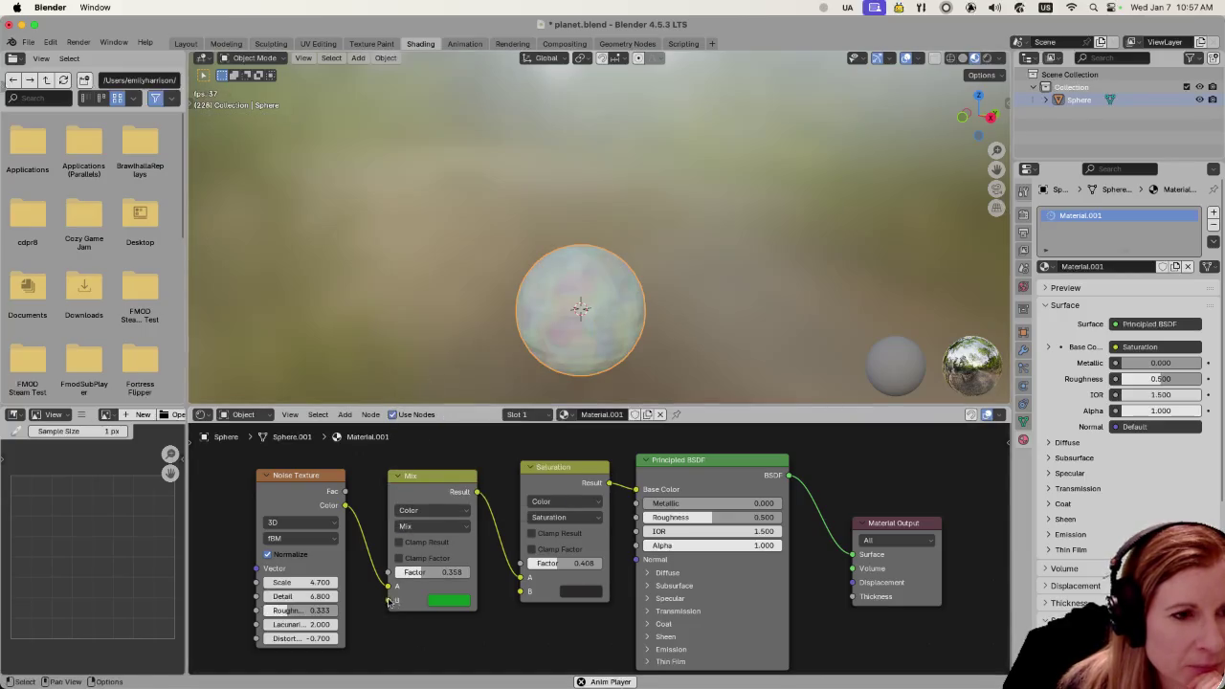
{"action": "left_click_drag", "start_coordinate": [436, 571], "coordinate": [463, 572]}
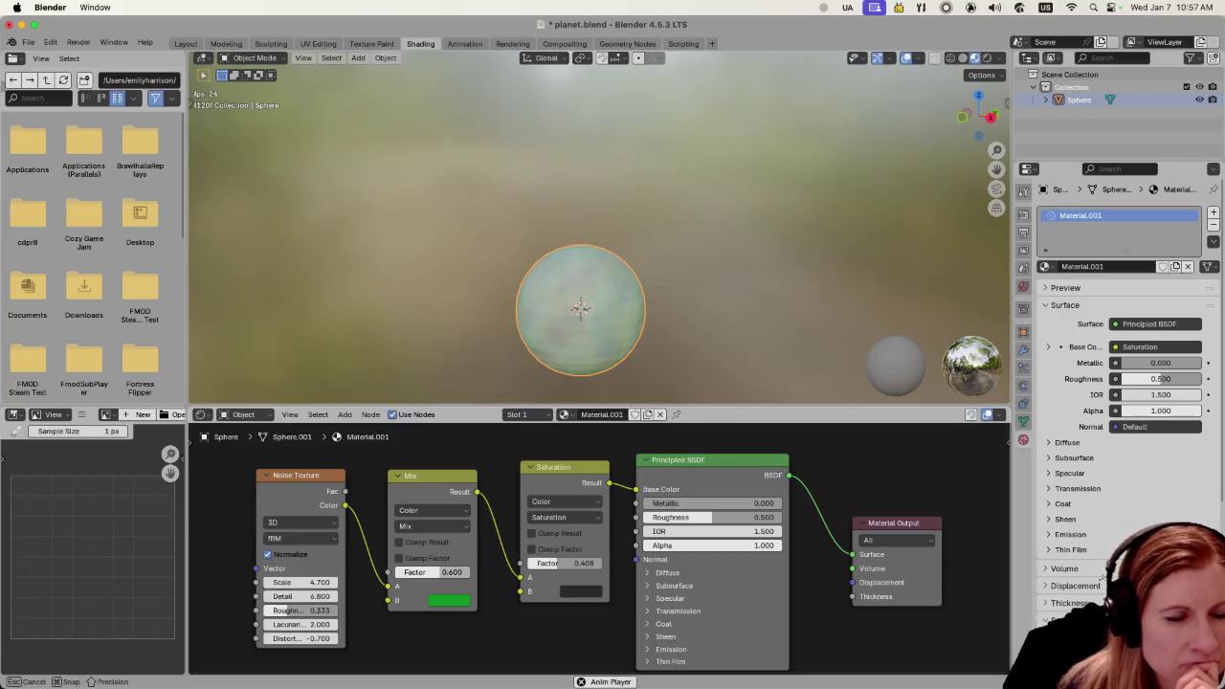
{"action": "left_click_drag", "start_coordinate": [442, 571], "coordinate": [442, 574]}
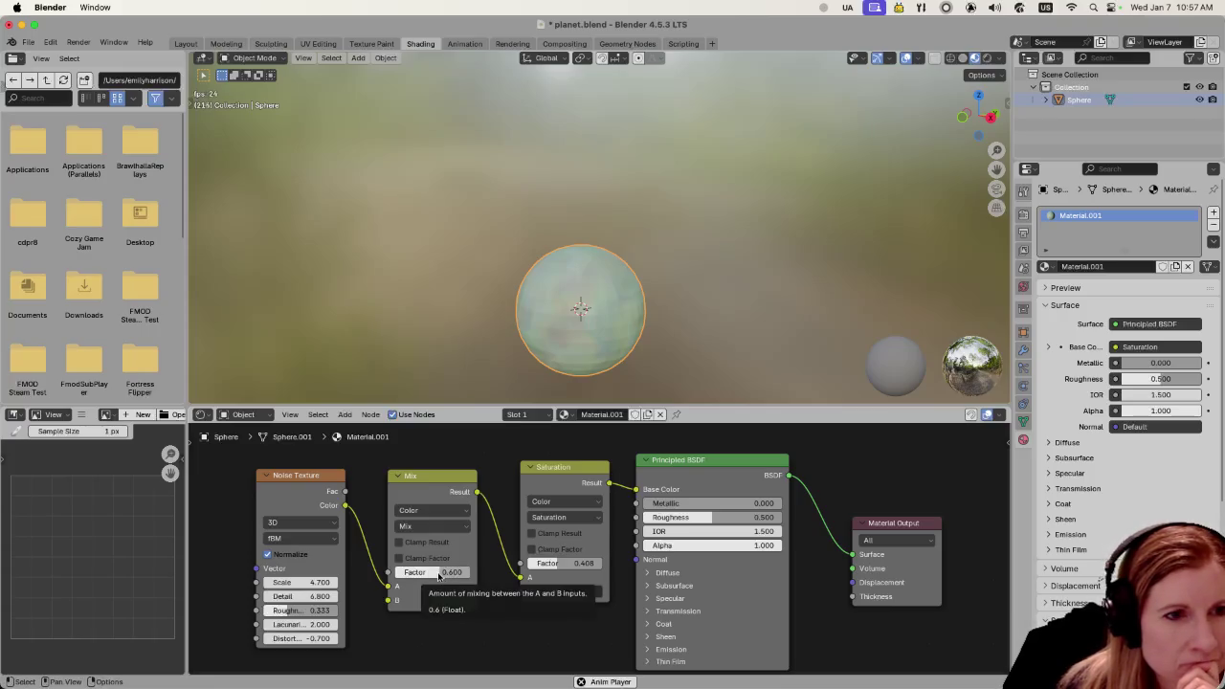
{"action": "left_click_drag", "start_coordinate": [555, 562], "coordinate": [555, 563]}
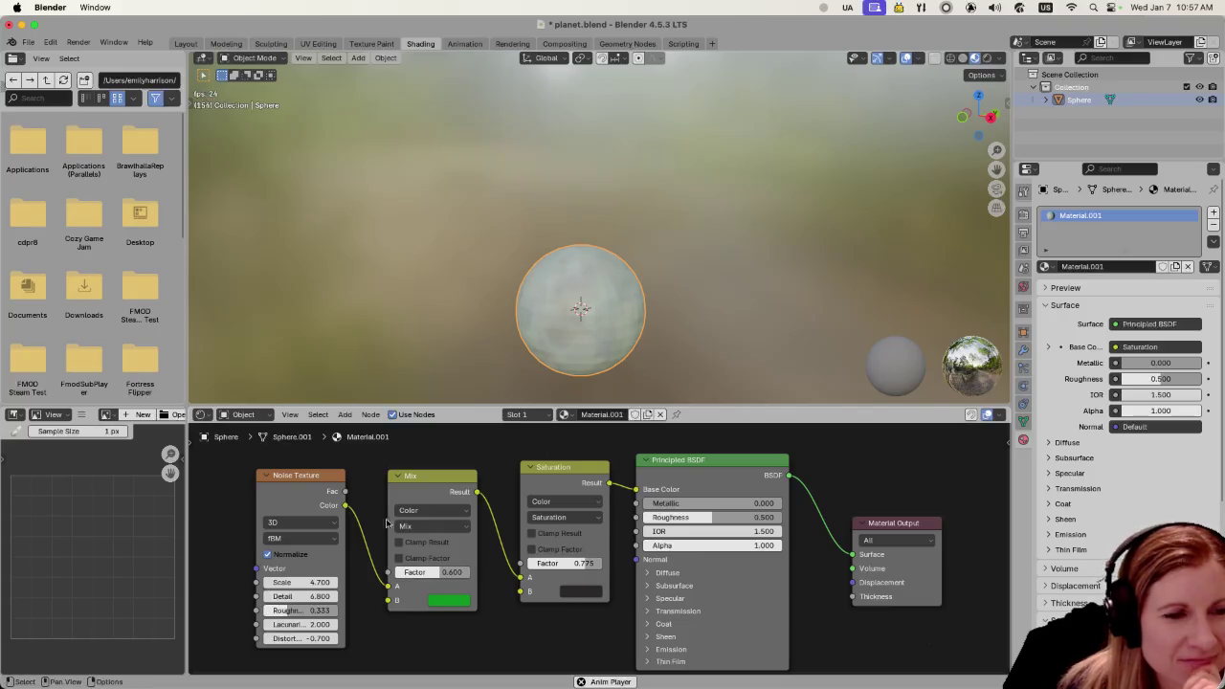
{"action": "left_click_drag", "start_coordinate": [302, 475], "coordinate": [279, 469]}
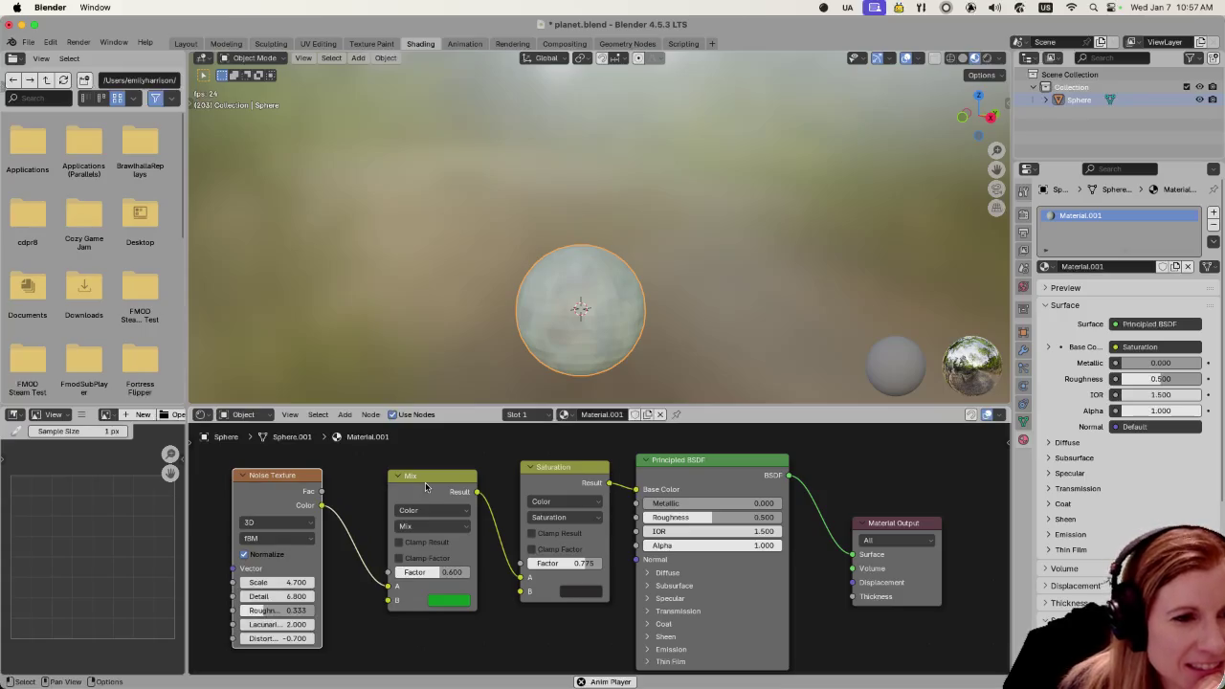
Switch the node to Hue blending with a near-black B colour
{"action": "left_click", "coordinate": [431, 526]}
{"action": "left_click", "coordinate": [429, 534]}
{"action": "left_click", "coordinate": [429, 533]}
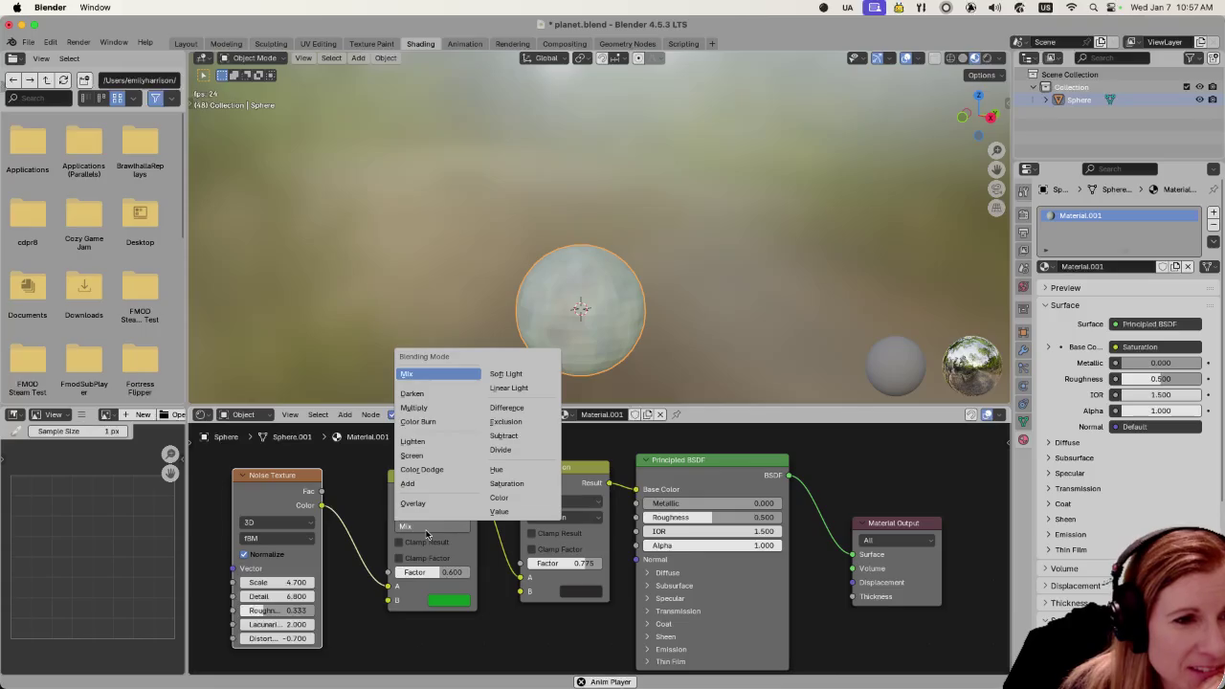
{"action": "left_click", "coordinate": [497, 469]}
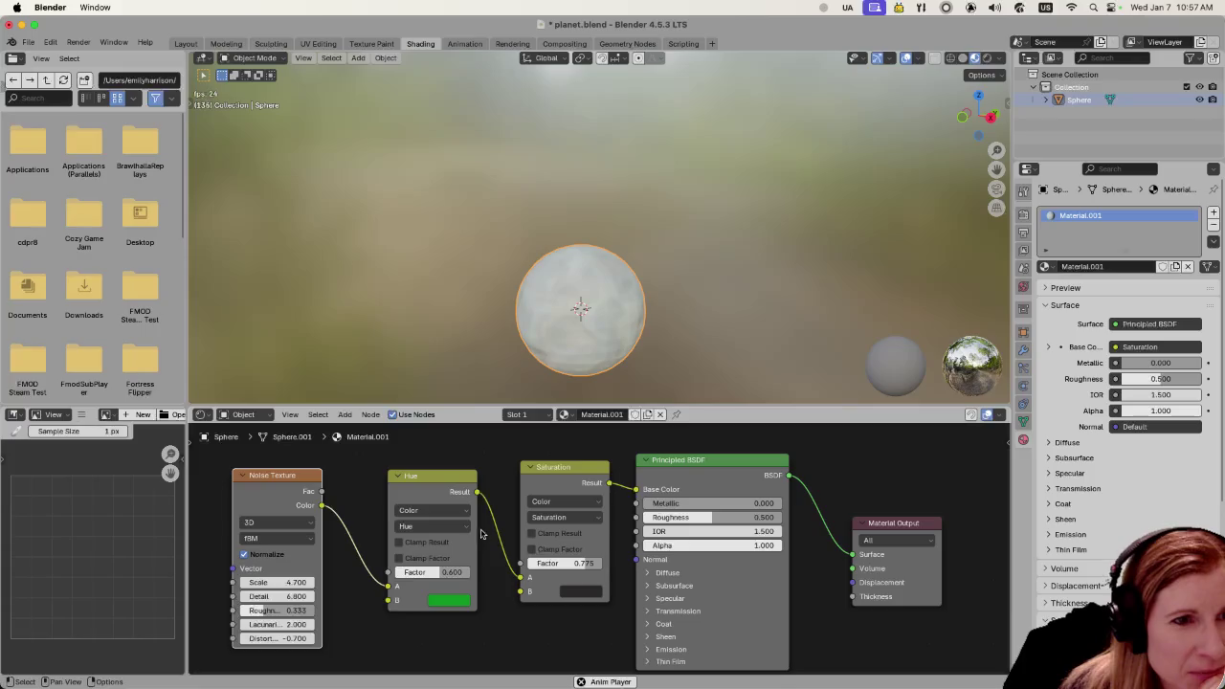
{"action": "left_click", "coordinate": [438, 600]}
{"action": "left_click_drag", "start_coordinate": [452, 413], "coordinate": [483, 445]}
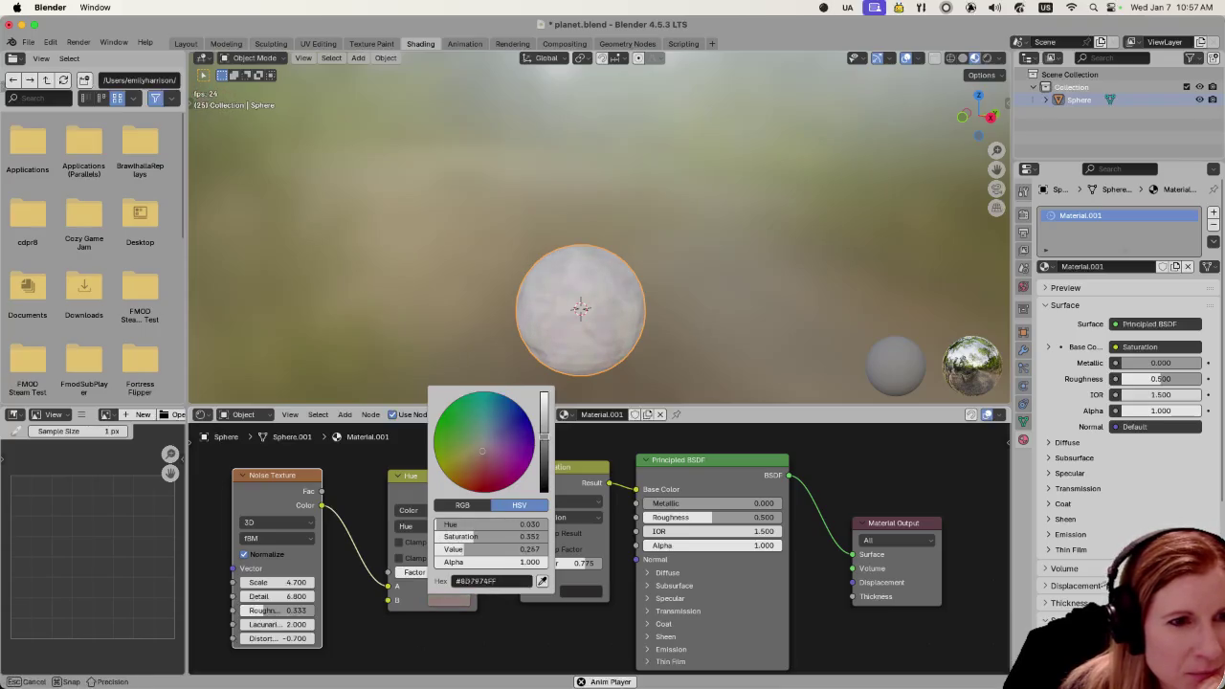
{"action": "left_click_drag", "start_coordinate": [543, 431], "coordinate": [543, 475]}
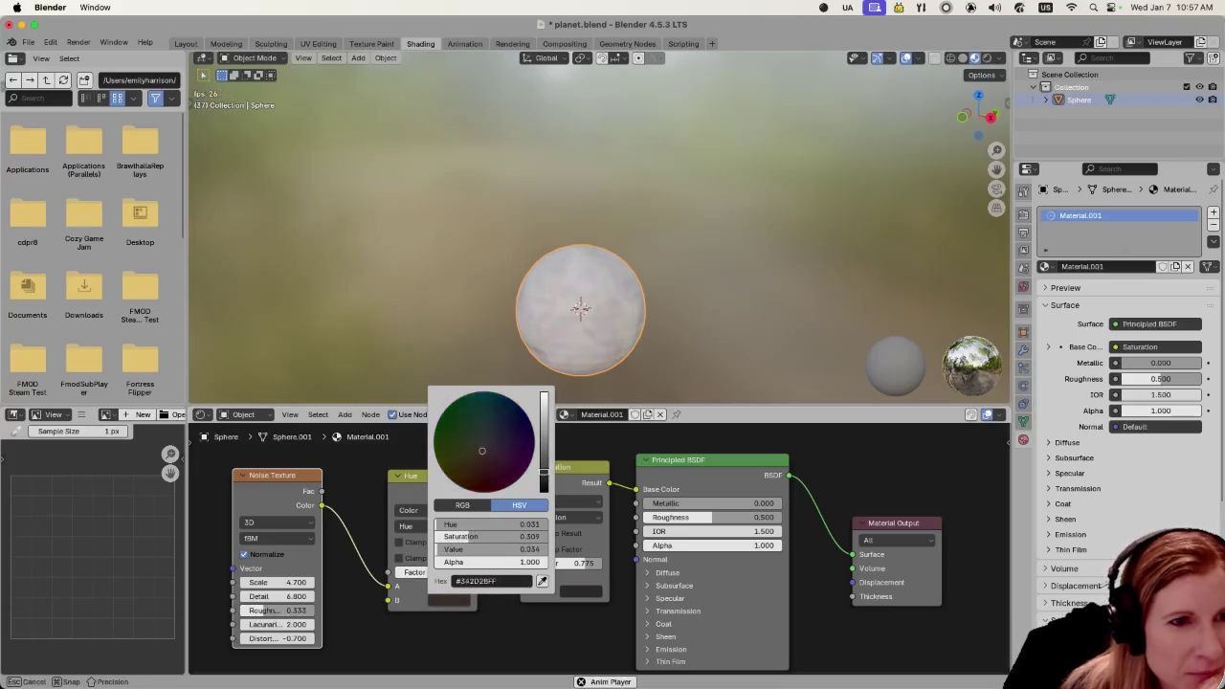
{"action": "left_click", "coordinate": [419, 526]}
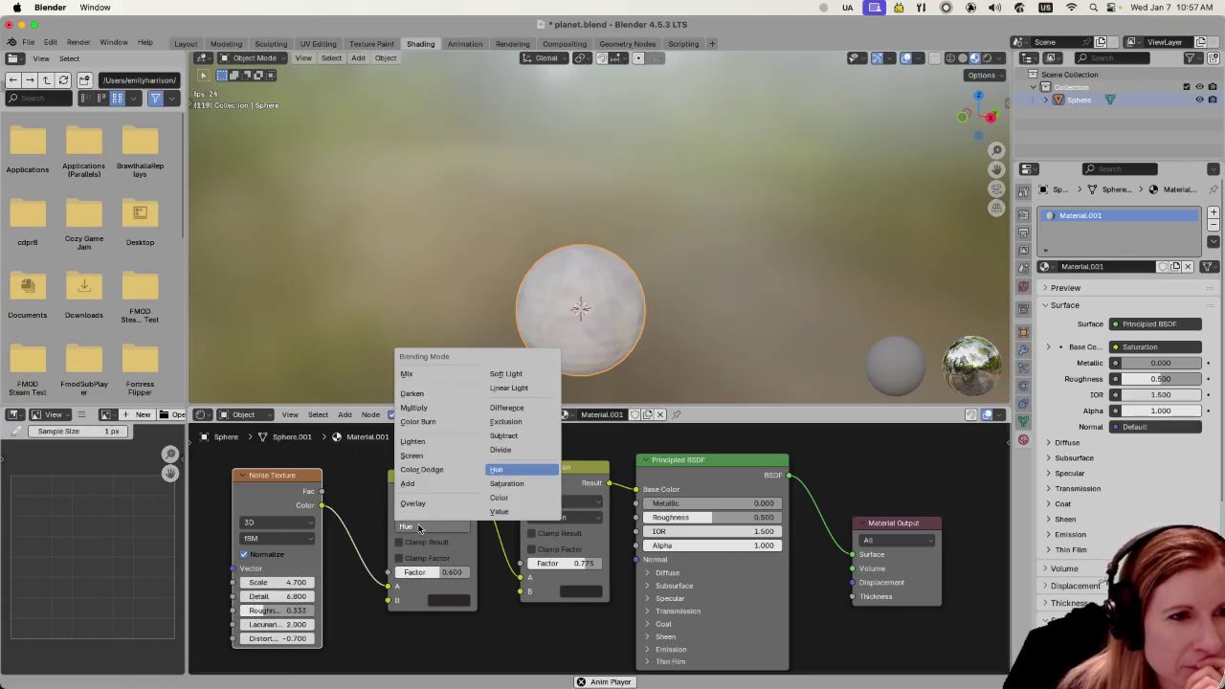
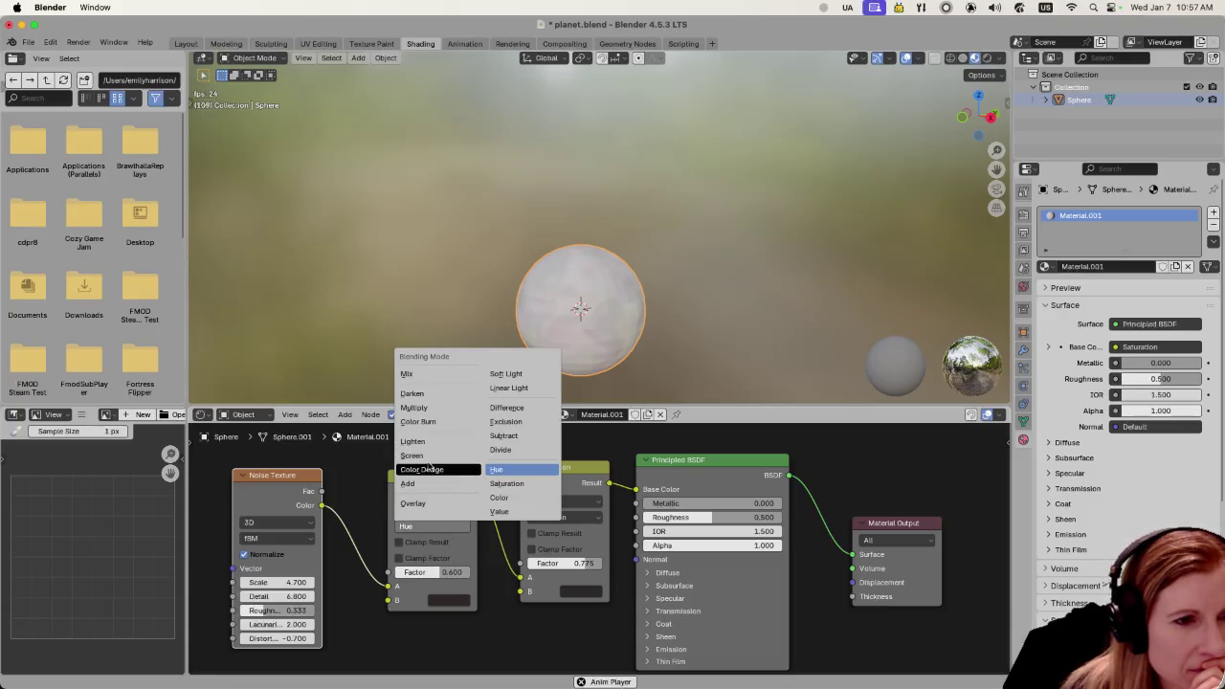
Set the noise Mix node to Overlay blending with factor 0.625
{"action": "left_click", "coordinate": [430, 483]}
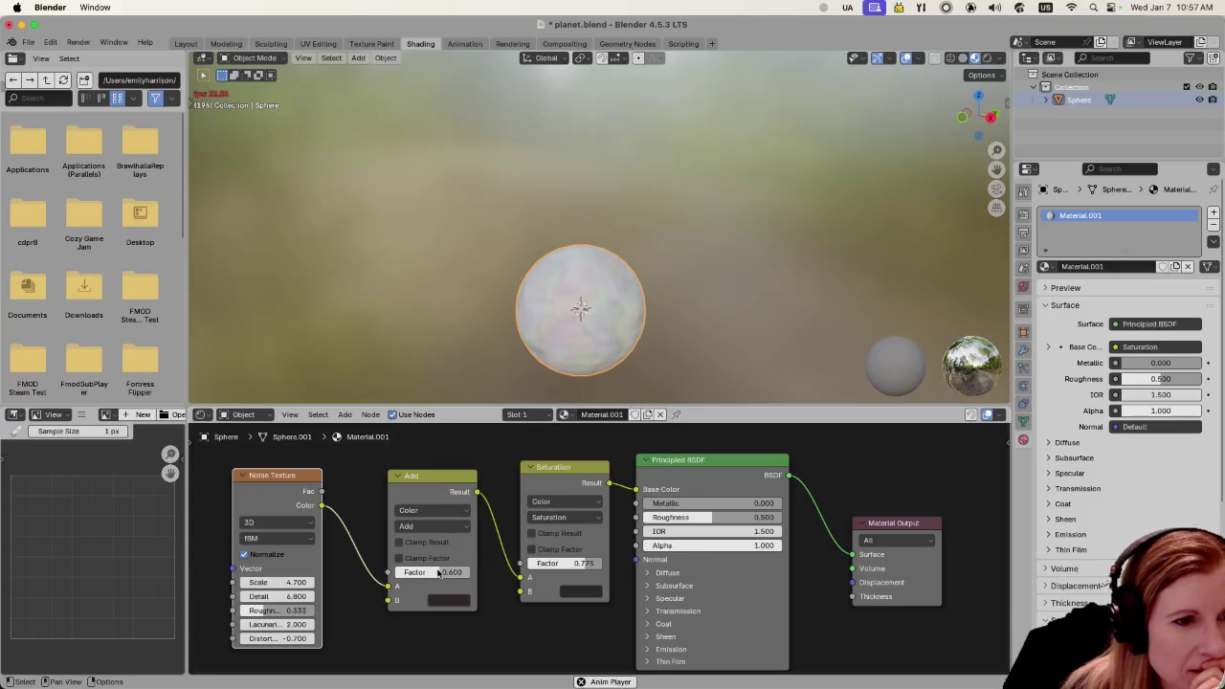
{"action": "left_click", "coordinate": [399, 558]}
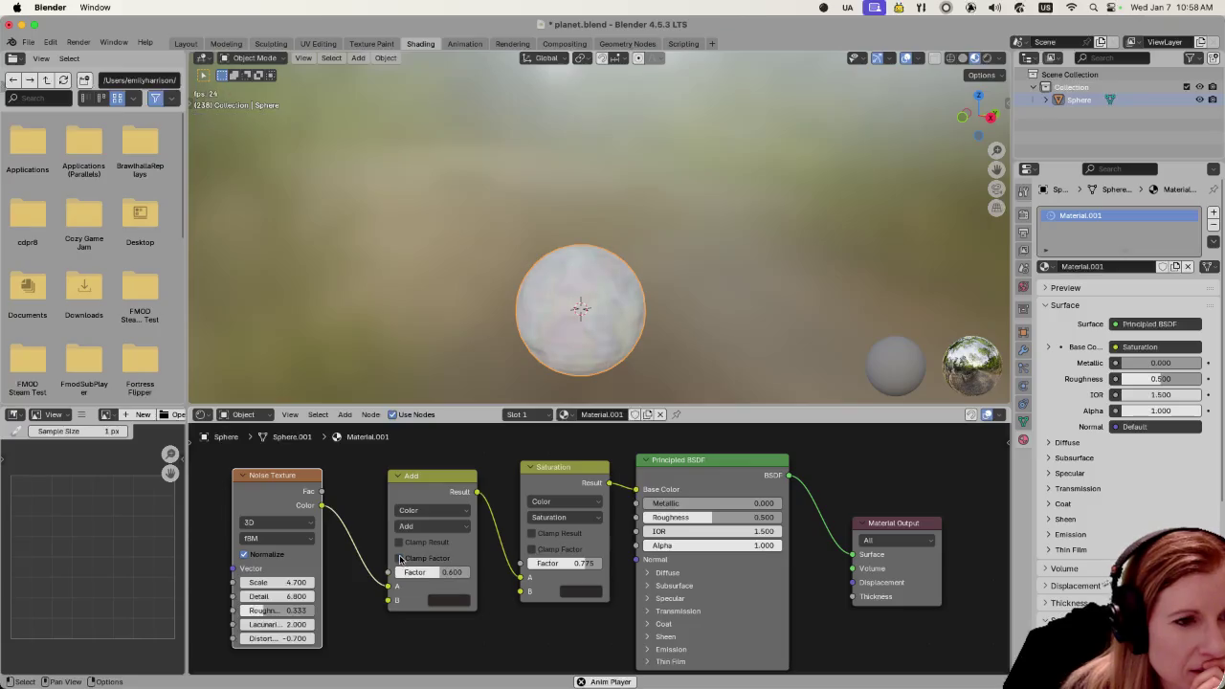
{"action": "left_click_drag", "start_coordinate": [431, 569], "coordinate": [459, 570]}
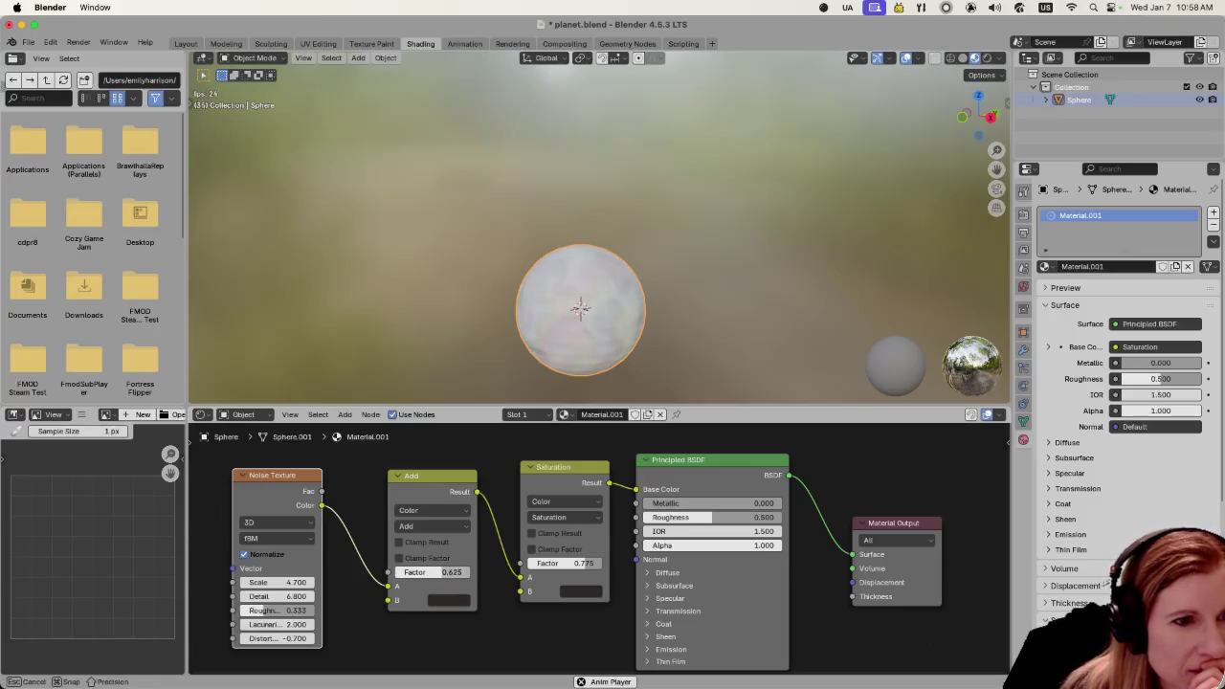
{"action": "left_click", "coordinate": [428, 526]}
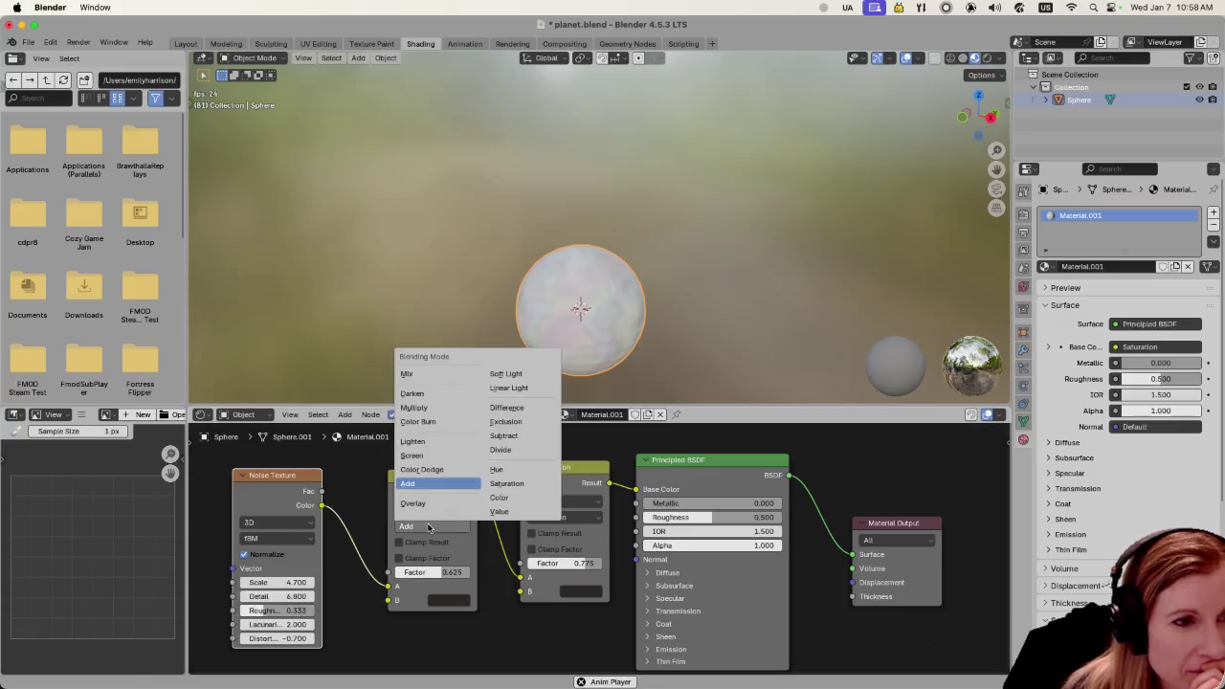
{"action": "left_click", "coordinate": [412, 502]}
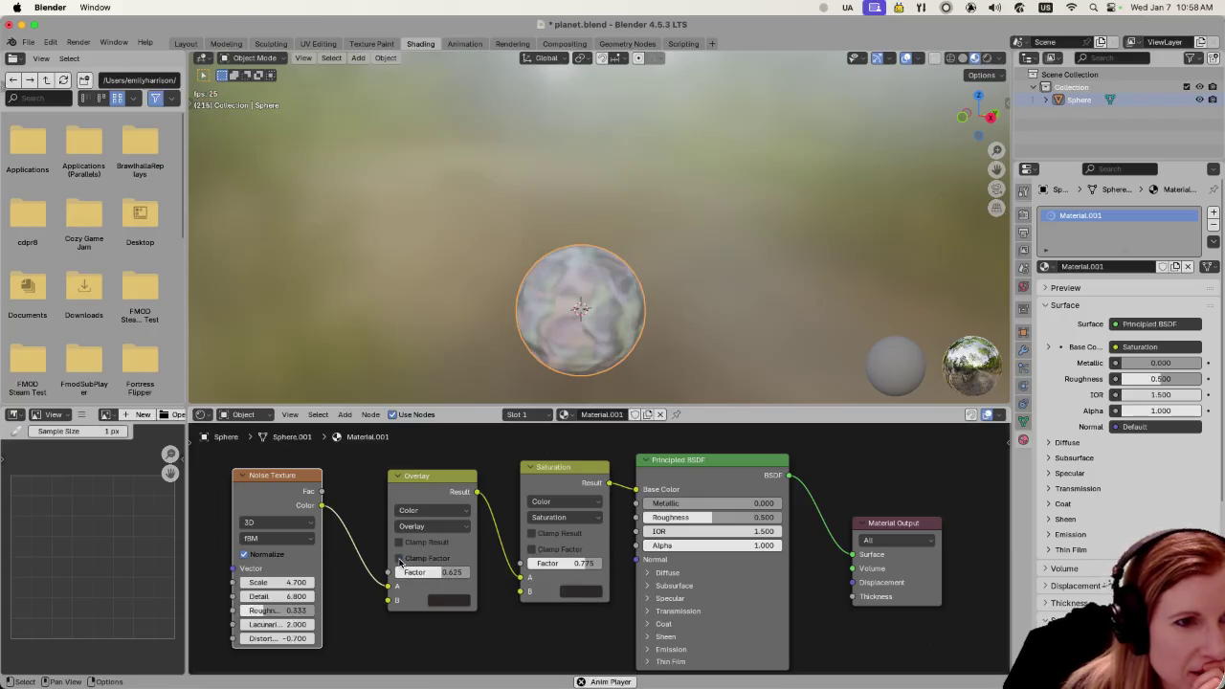
Give the Overlay mix a dark reddish-brown B colour (#2F1818)
{"action": "left_click", "coordinate": [448, 600]}
{"action": "left_click_drag", "start_coordinate": [465, 427], "coordinate": [475, 449]}
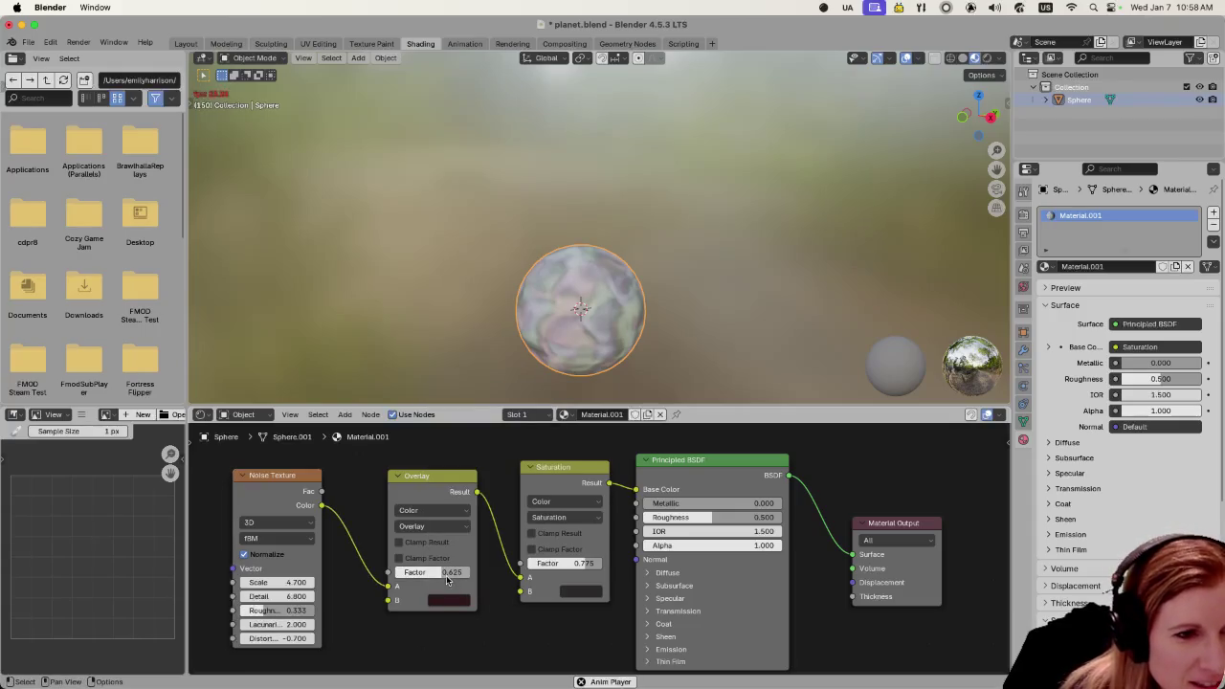
{"action": "left_click", "coordinate": [420, 526]}
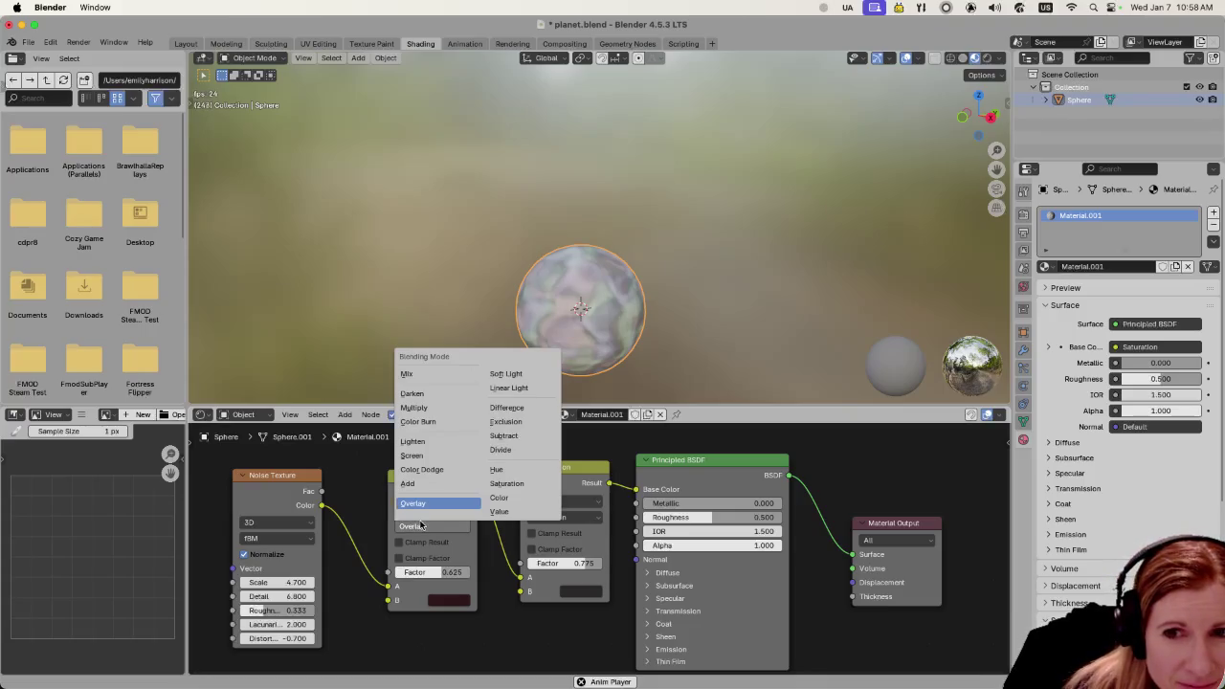
Try Difference blending on the noise mix with a dark teal B colour
{"action": "left_click", "coordinate": [514, 406]}
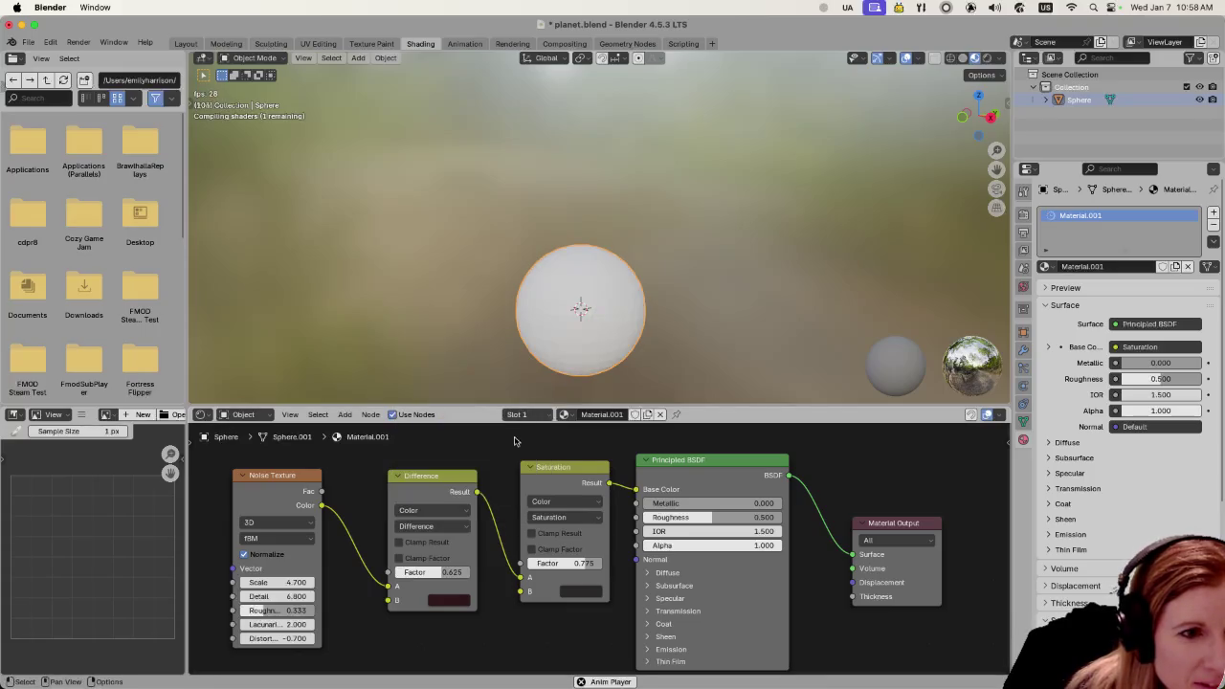
{"action": "left_click", "coordinate": [455, 601]}
{"action": "left_click_drag", "start_coordinate": [508, 525], "coordinate": [459, 525]}
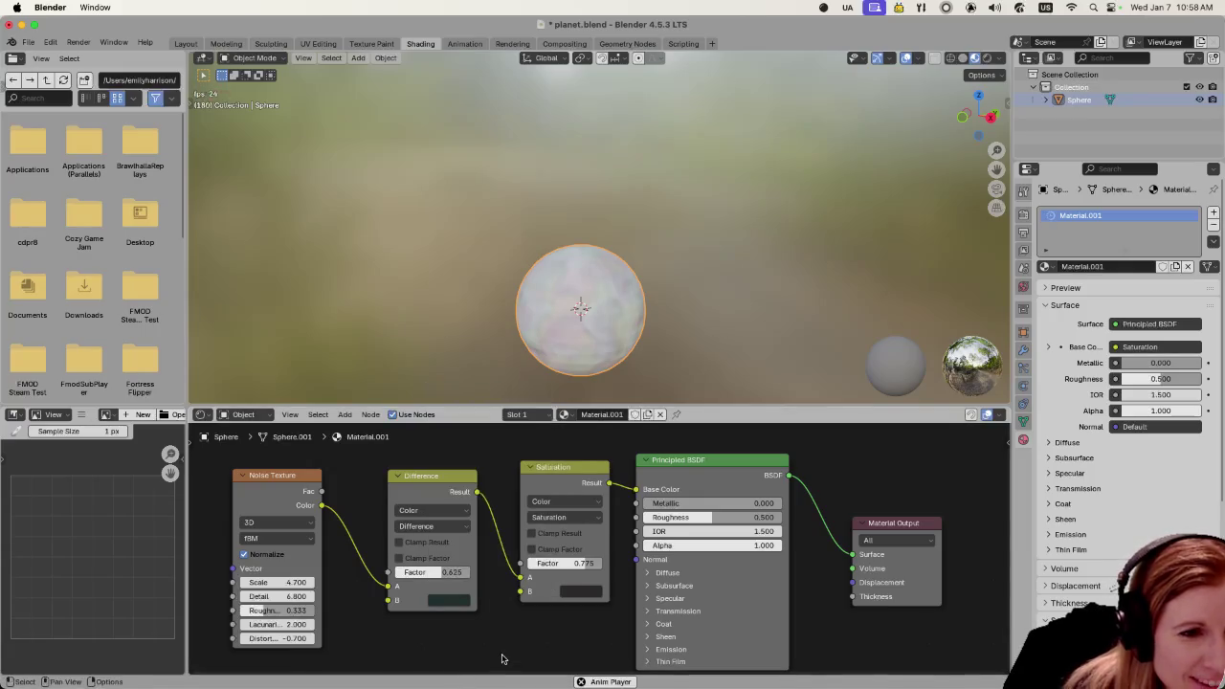
Switch the noise mix to Darken with a dark greenish-grey B colour (#272F2A)
{"action": "left_click", "coordinate": [458, 527]}
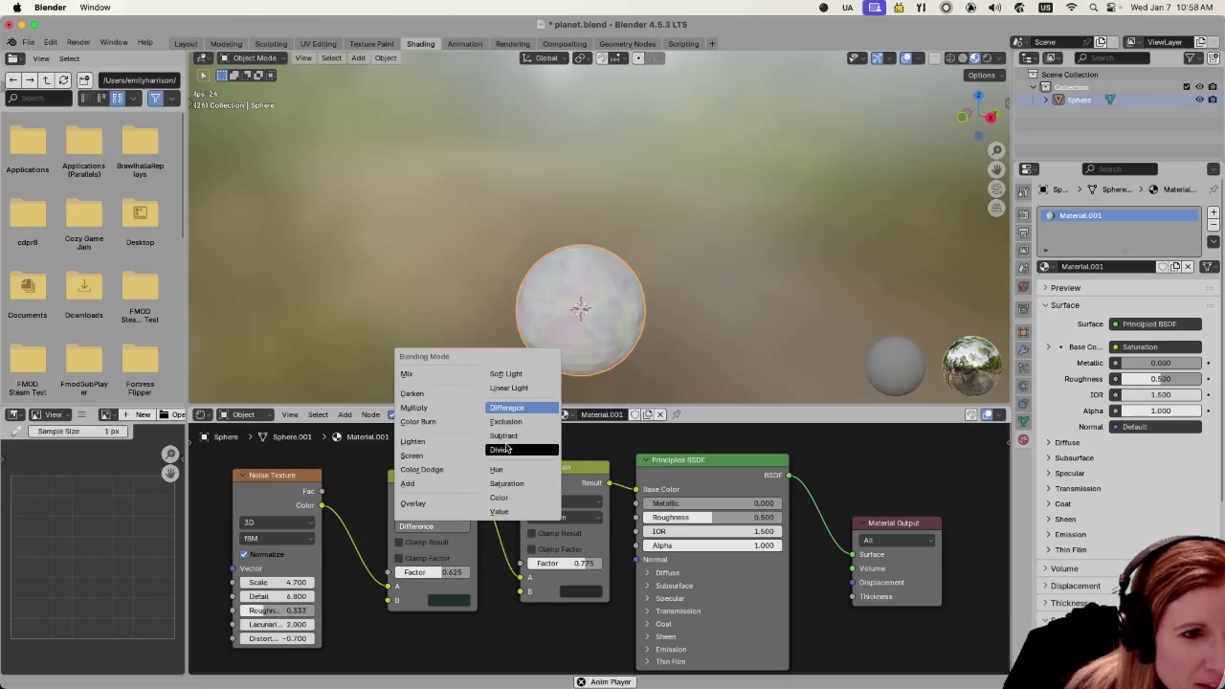
{"action": "left_click", "coordinate": [429, 399]}
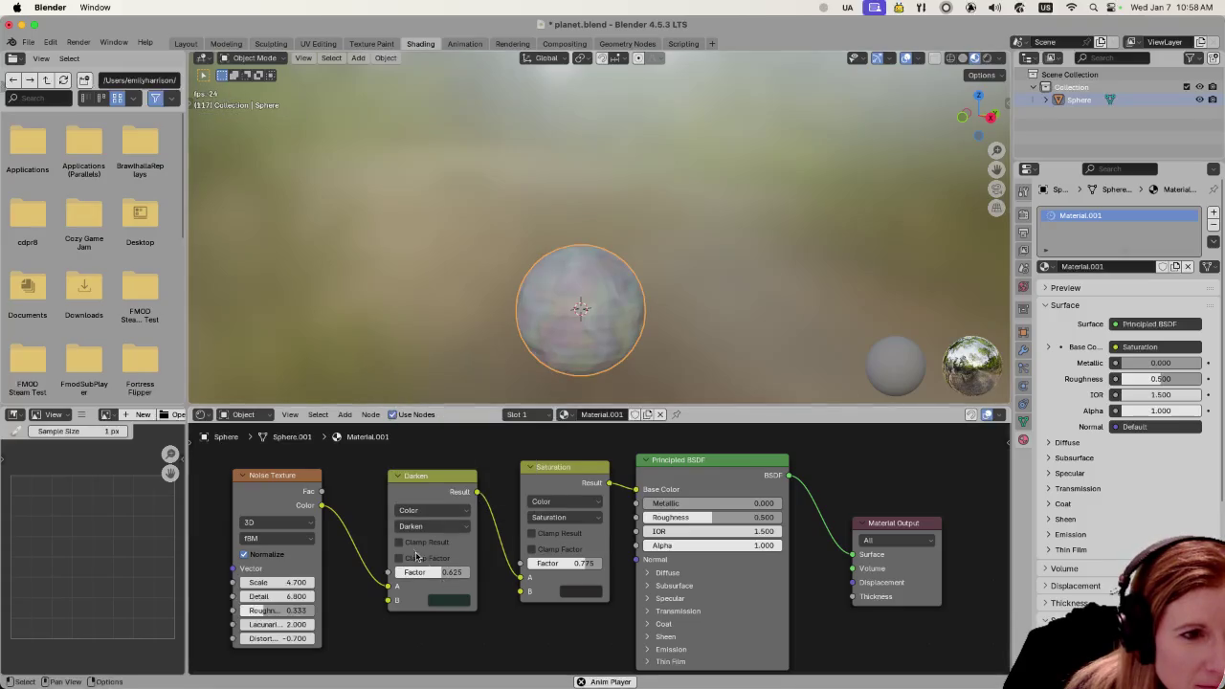
{"action": "left_click", "coordinate": [437, 601]}
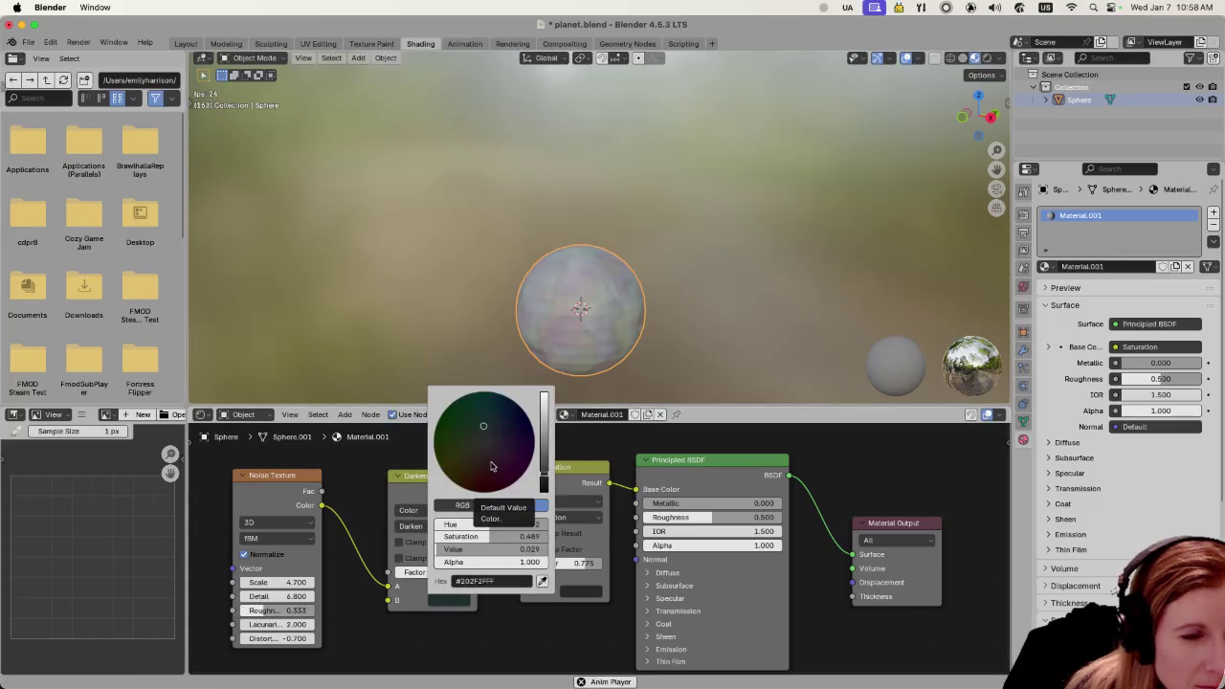
{"action": "left_click_drag", "start_coordinate": [491, 466], "coordinate": [480, 438]}
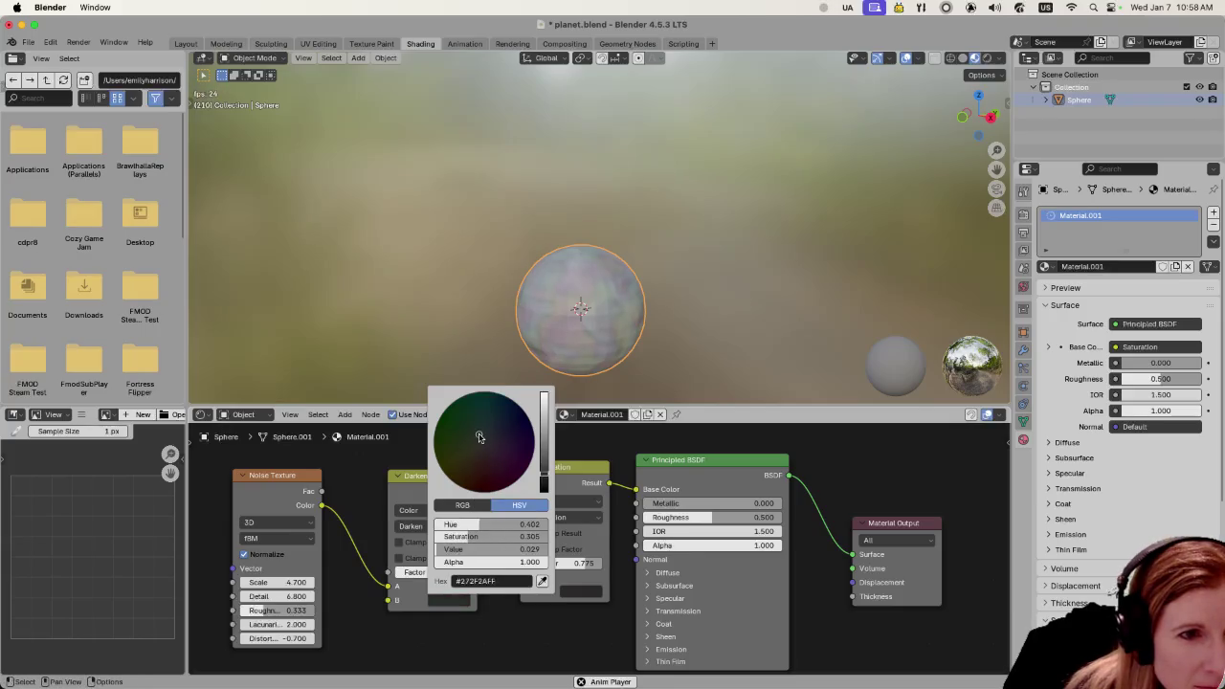
{"action": "left_click", "coordinate": [459, 601]}
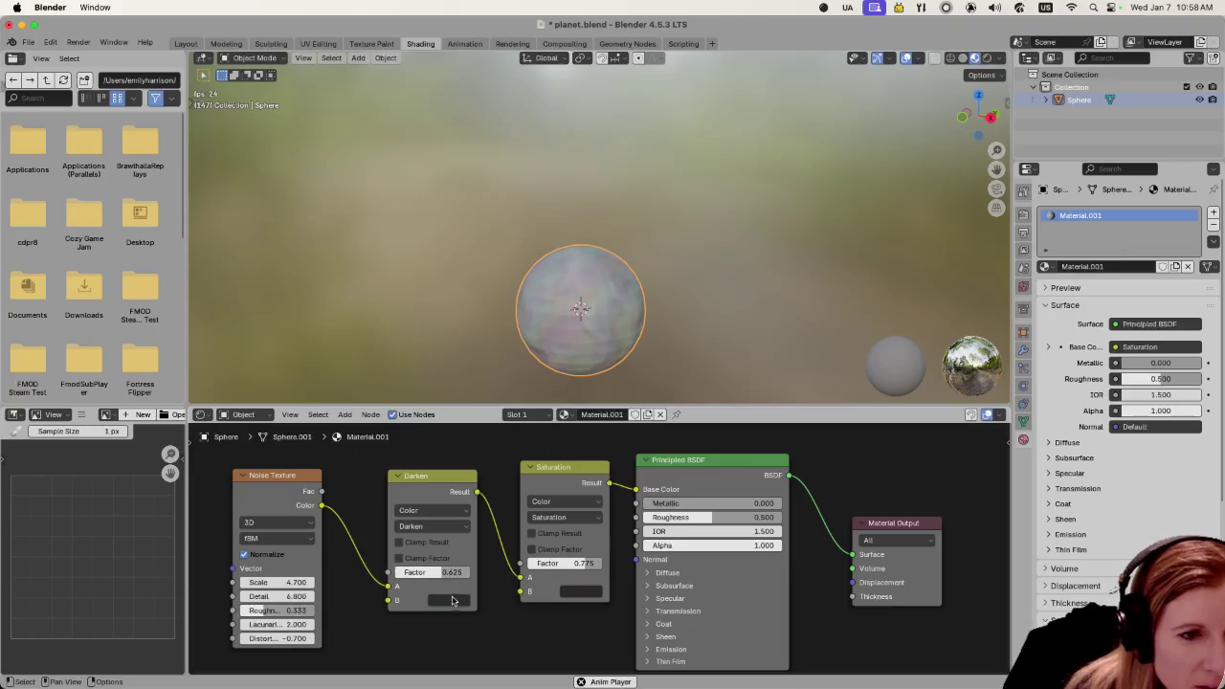
{"action": "left_click", "coordinate": [451, 601]}
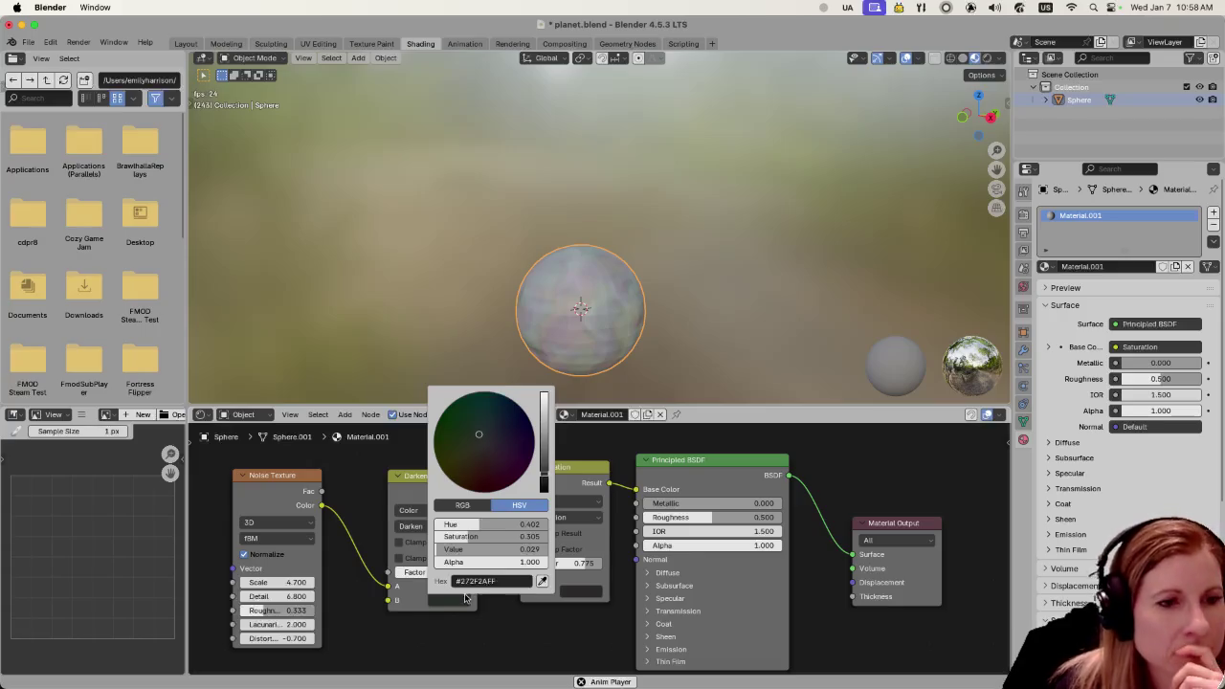
{"action": "mouse_move", "coordinate": [552, 490]}
{"action": "left_mouse_down"}
{"action": "mouse_move", "coordinate": [543, 414]}
{"action": "mouse_move", "coordinate": [543, 441]}
{"action": "mouse_move", "coordinate": [484, 444]}
{"action": "mouse_move", "coordinate": [546, 450]}
{"action": "left_mouse_up"}
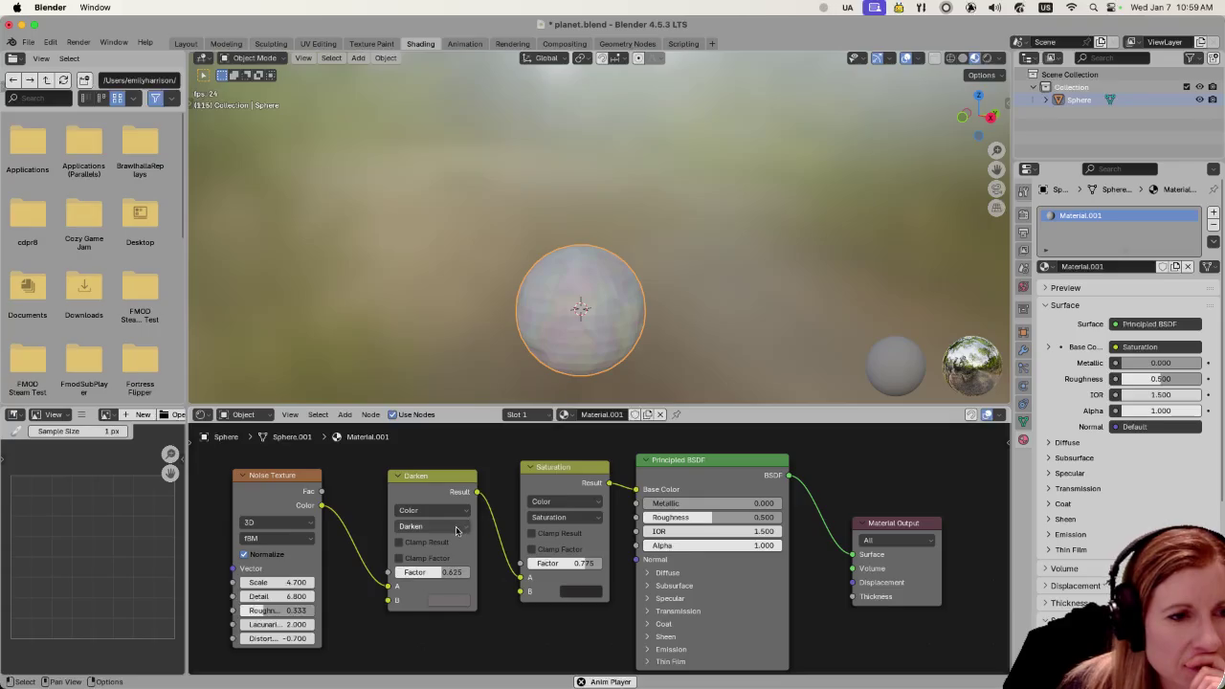
Try Difference blending on the noise mix with a saturated blue B colour
{"action": "left_click", "coordinate": [457, 527]}
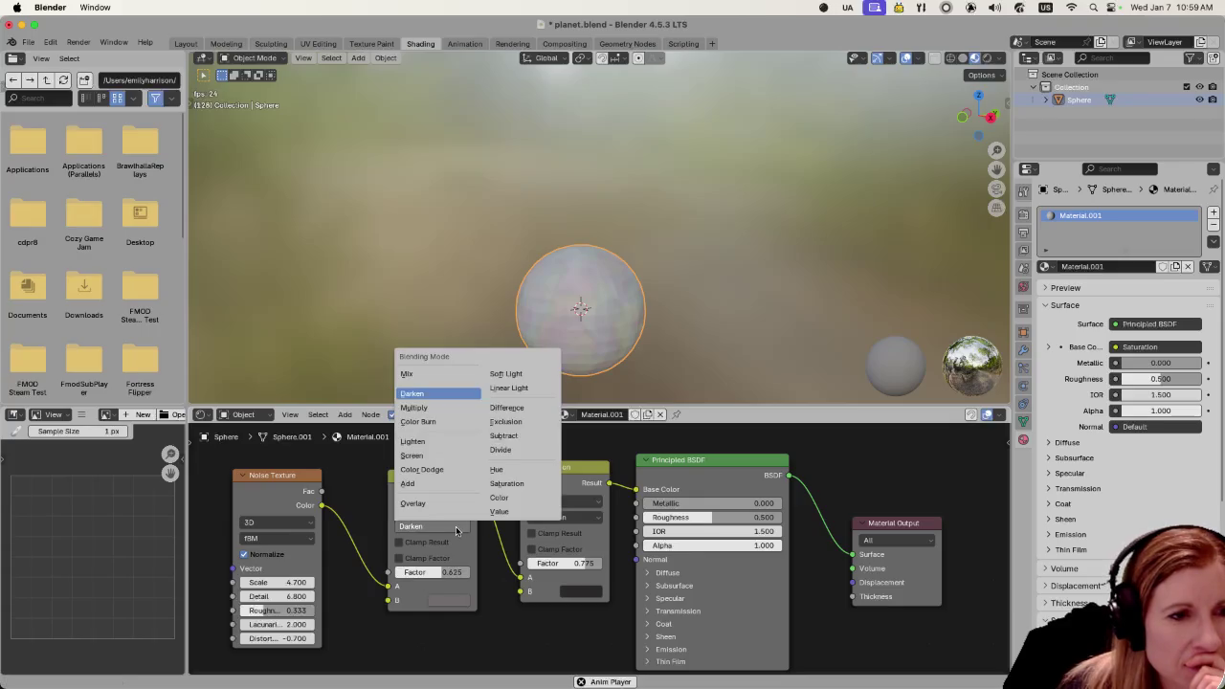
{"action": "left_click", "coordinate": [531, 413]}
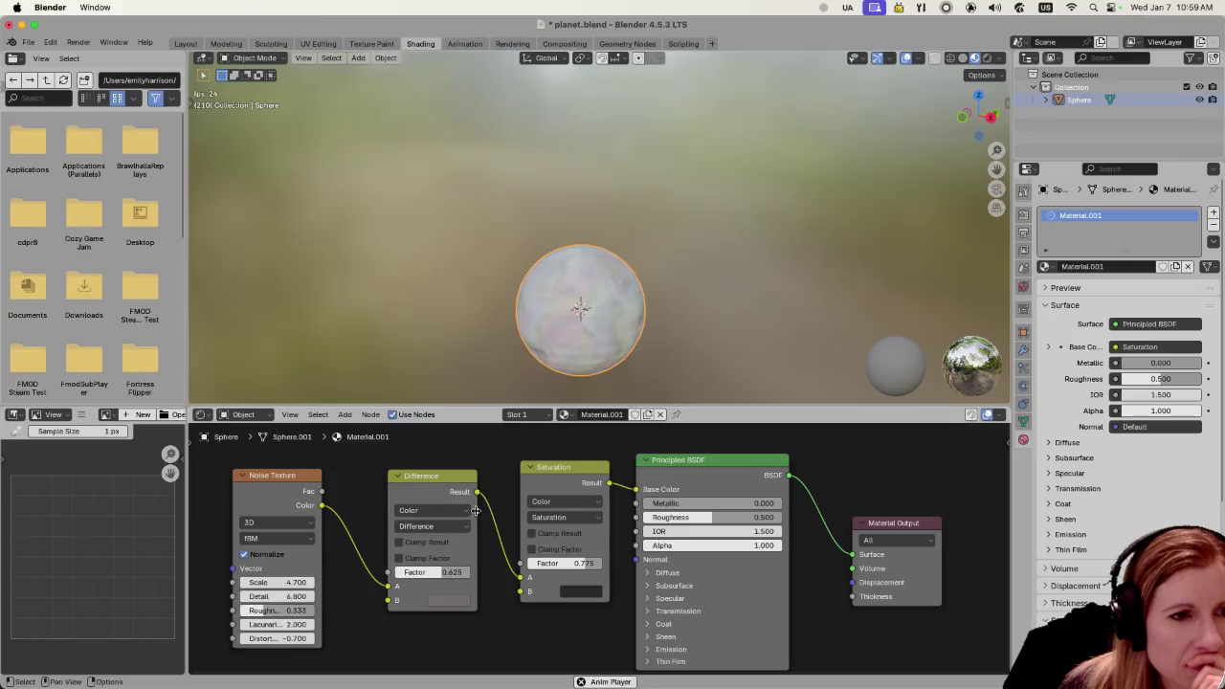
{"action": "left_click", "coordinate": [462, 603]}
{"action": "left_click_drag", "start_coordinate": [508, 476], "coordinate": [508, 412]}
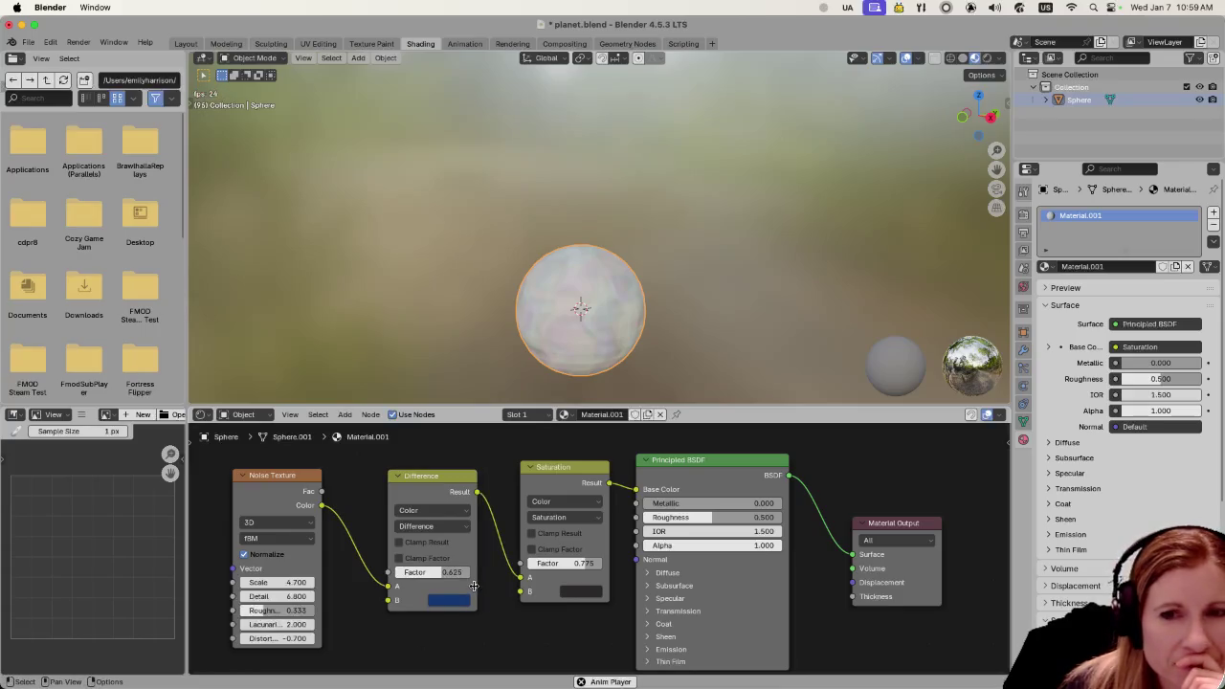
{"action": "left_click", "coordinate": [436, 509]}
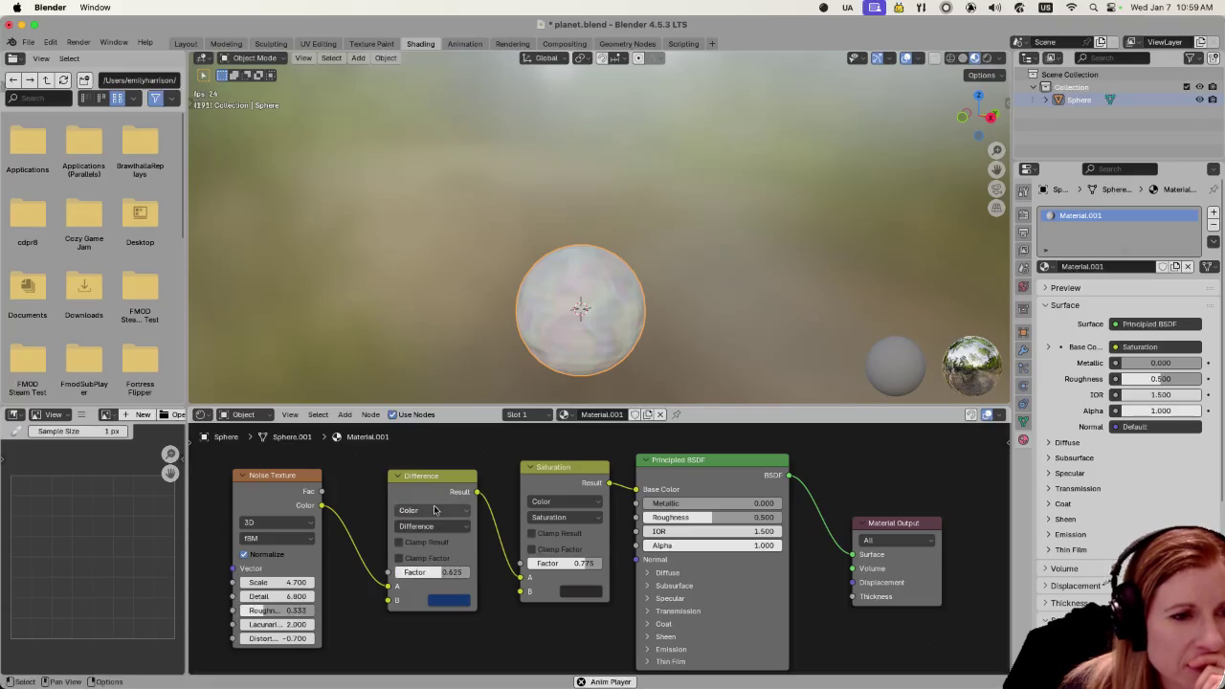
Switch the noise mix to Linear Light with a dull reddish-brown B colour
{"action": "left_click", "coordinate": [442, 527]}
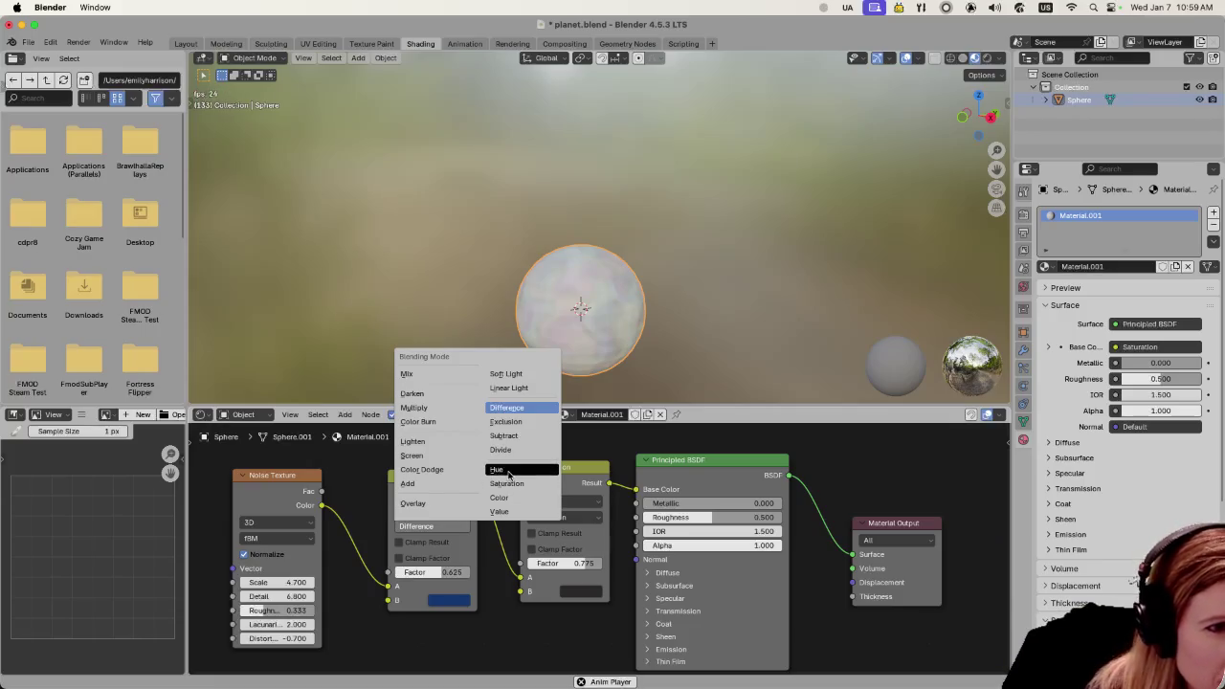
{"action": "left_click", "coordinate": [522, 389]}
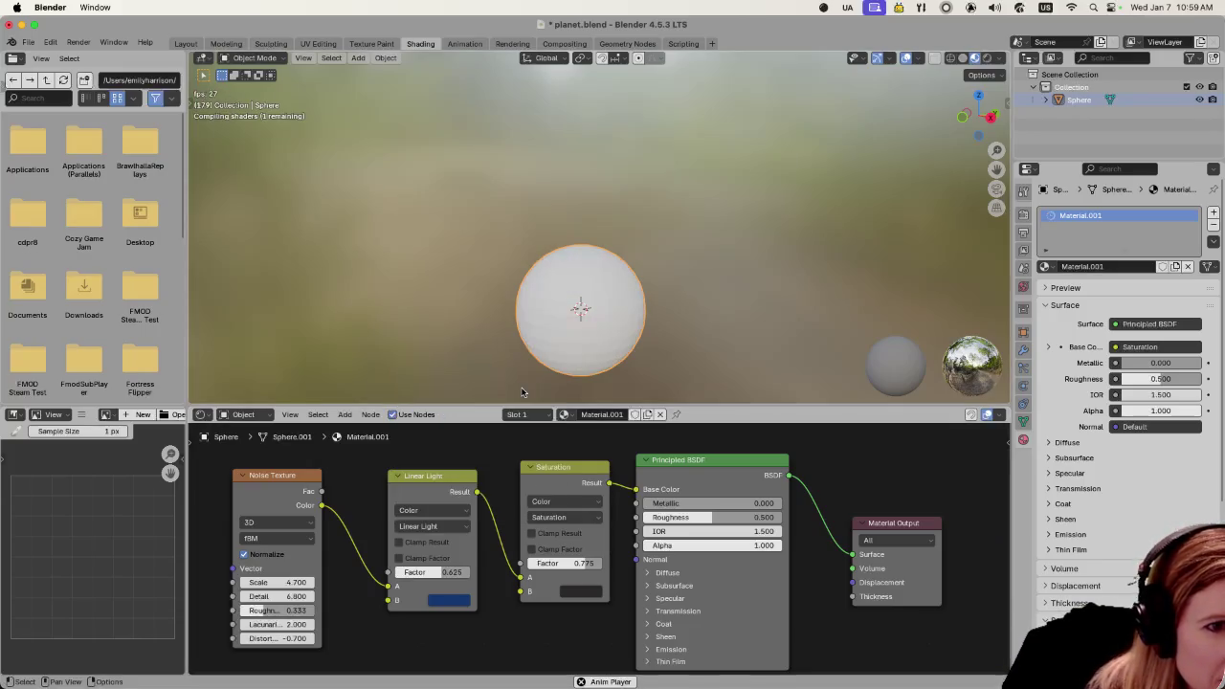
{"action": "left_click", "coordinate": [464, 602]}
{"action": "left_click_drag", "start_coordinate": [479, 486], "coordinate": [468, 458]}
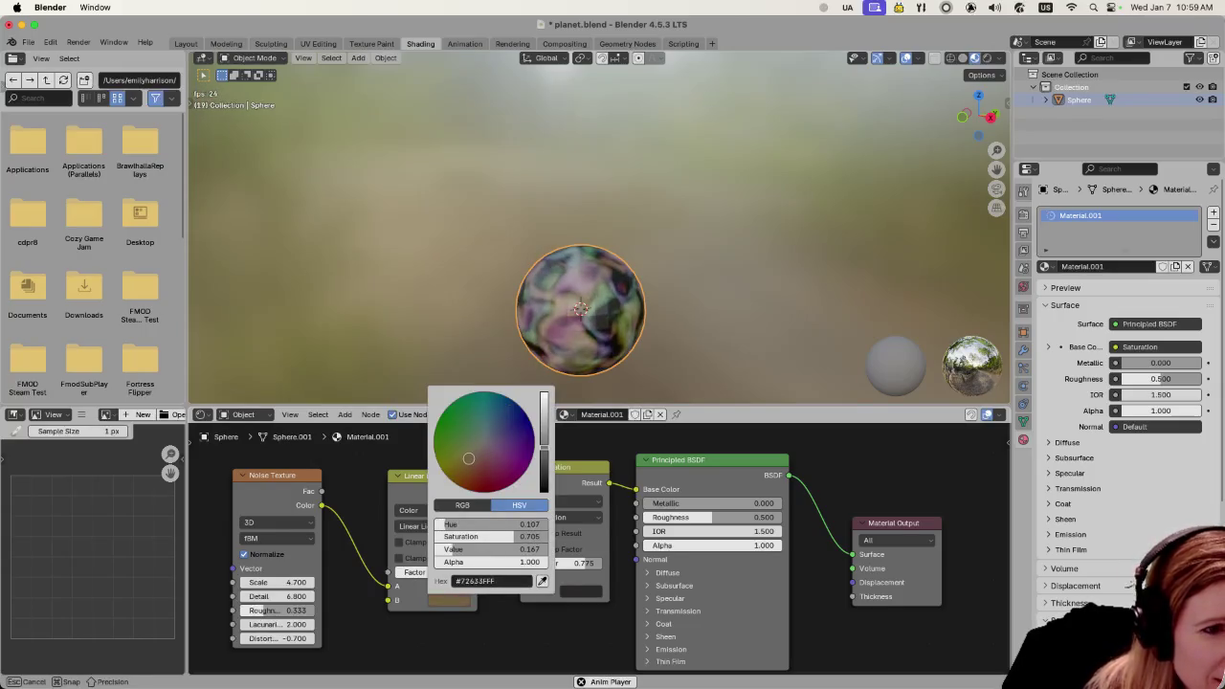
{"action": "left_click", "coordinate": [481, 460]}
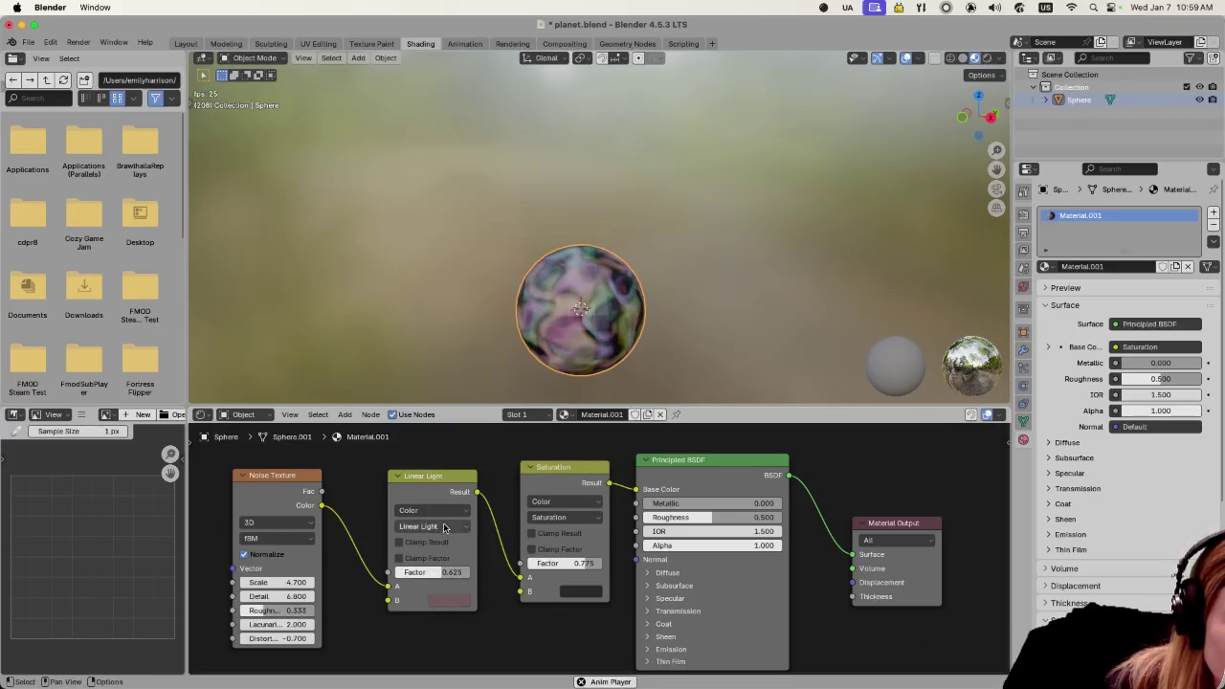
Return the noise mix to Difference and shift its B colour toward purple
{"action": "left_click", "coordinate": [444, 526]}
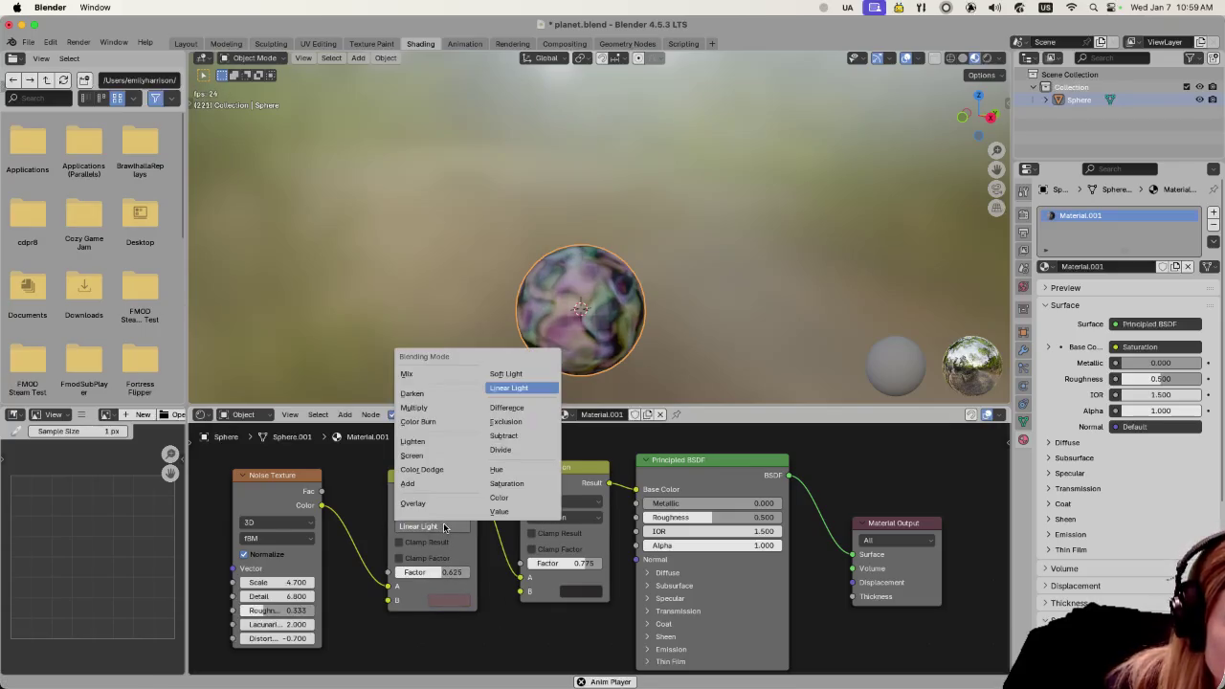
{"action": "left_click", "coordinate": [507, 407]}
{"action": "left_click", "coordinate": [457, 600]}
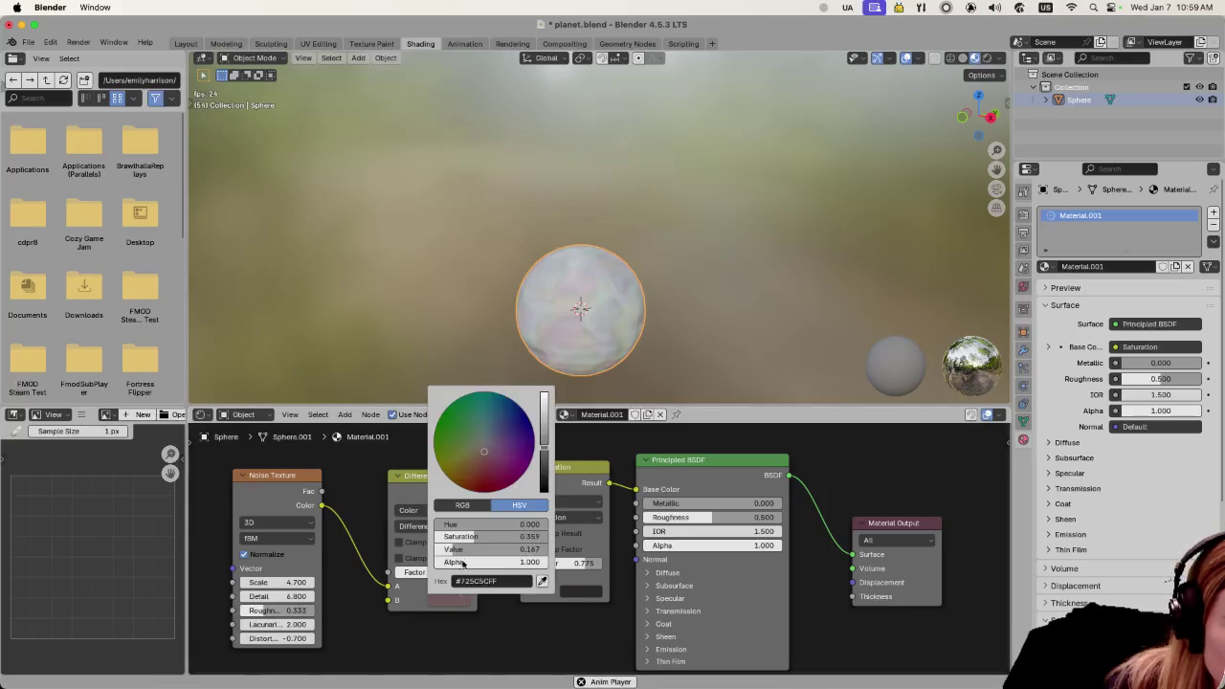
{"action": "left_click_drag", "start_coordinate": [484, 524], "coordinate": [446, 525]}
Change the noise mix to Color Burn with a muted blue-purple B colour
{"action": "left_click", "coordinate": [443, 525]}
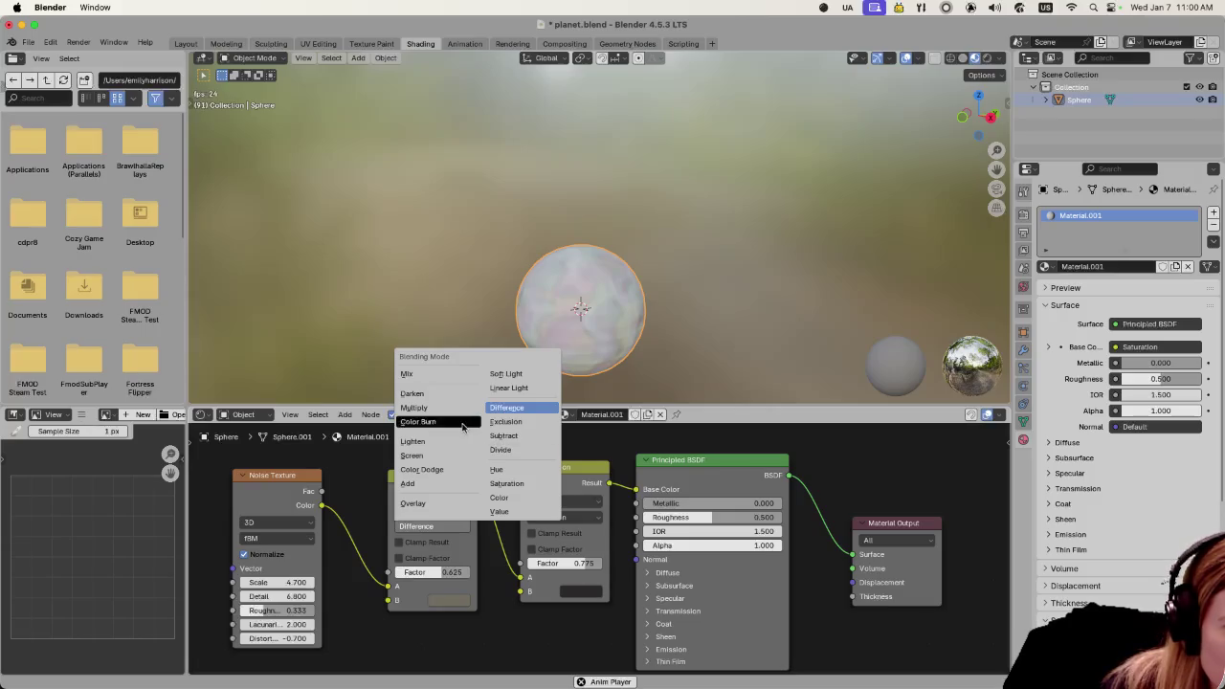
{"action": "left_click", "coordinate": [419, 421]}
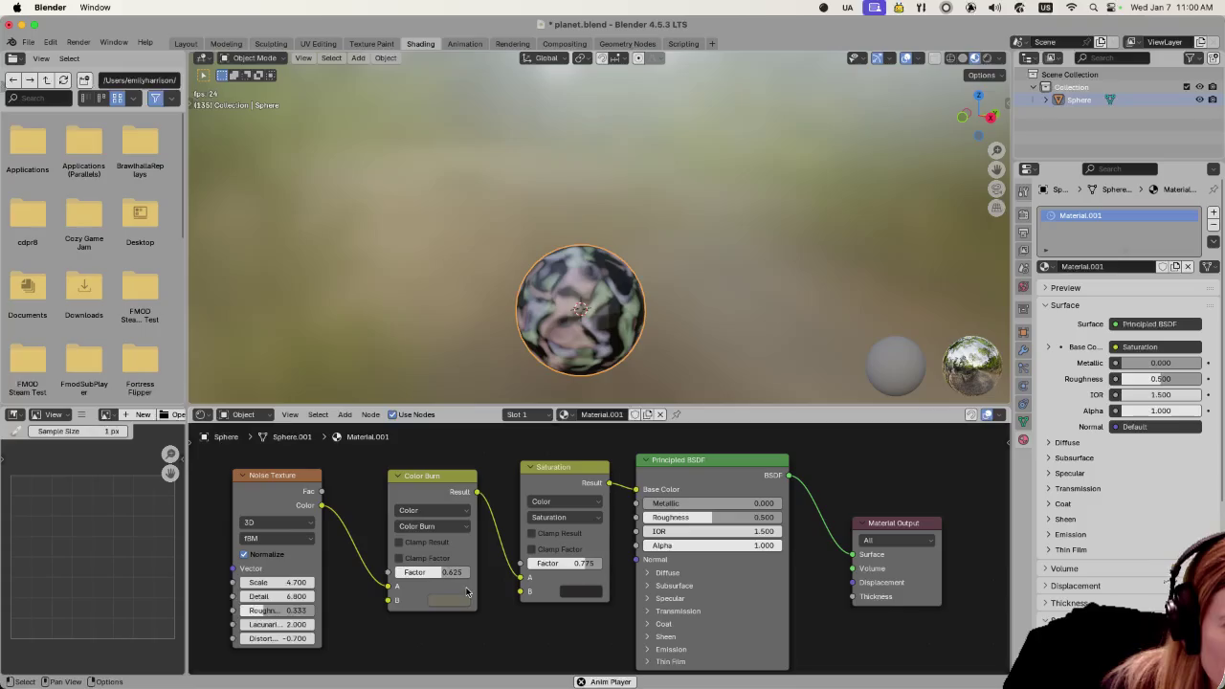
{"action": "left_click", "coordinate": [452, 600]}
{"action": "left_click", "coordinate": [465, 483]}
{"action": "mouse_move", "coordinate": [465, 483]}
{"action": "left_mouse_down"}
{"action": "mouse_move", "coordinate": [513, 429]}
{"action": "mouse_move", "coordinate": [500, 436]}
{"action": "left_mouse_up"}
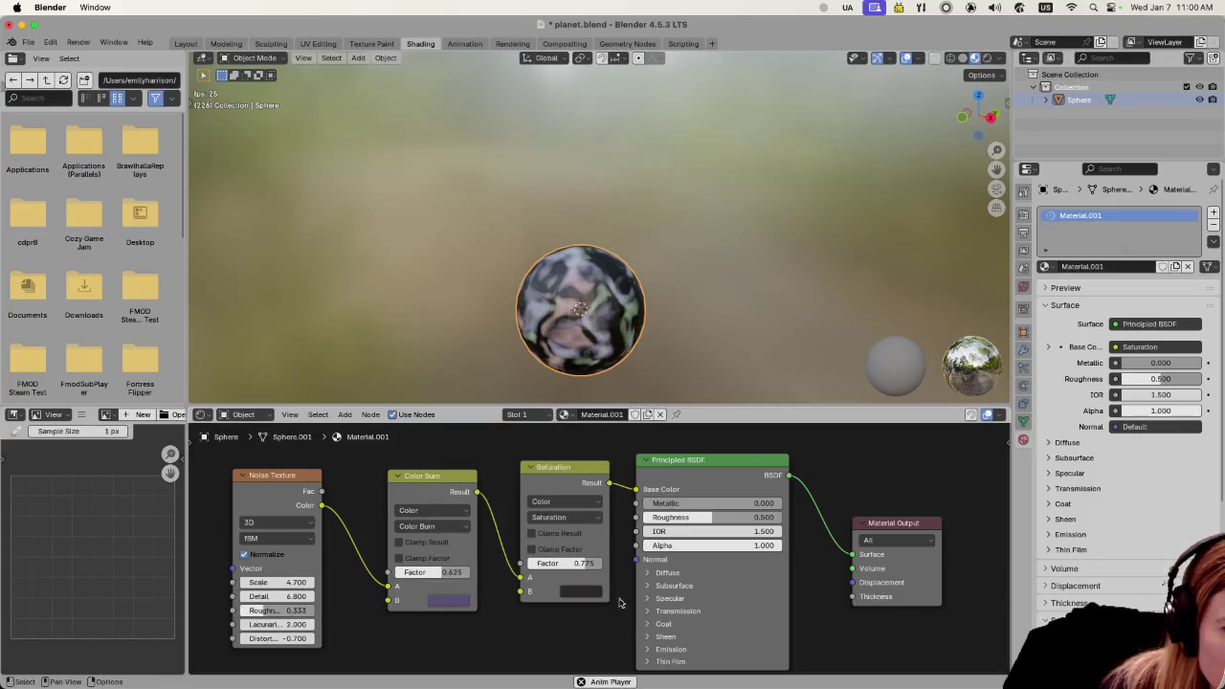
Make the Saturation node's B colour a pale, desaturated light grey
{"action": "left_click", "coordinate": [595, 599]}
{"action": "left_click", "coordinate": [594, 432]}
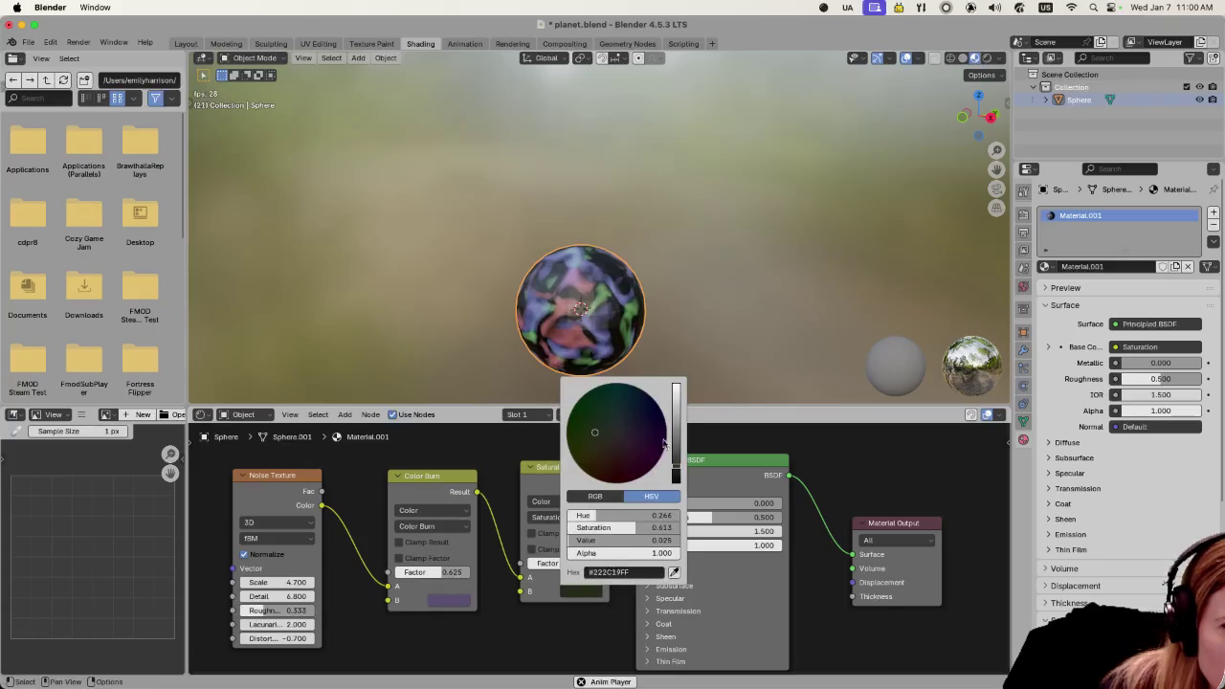
{"action": "left_click_drag", "start_coordinate": [680, 447], "coordinate": [676, 392]}
{"action": "left_click_drag", "start_coordinate": [620, 438], "coordinate": [625, 436]}
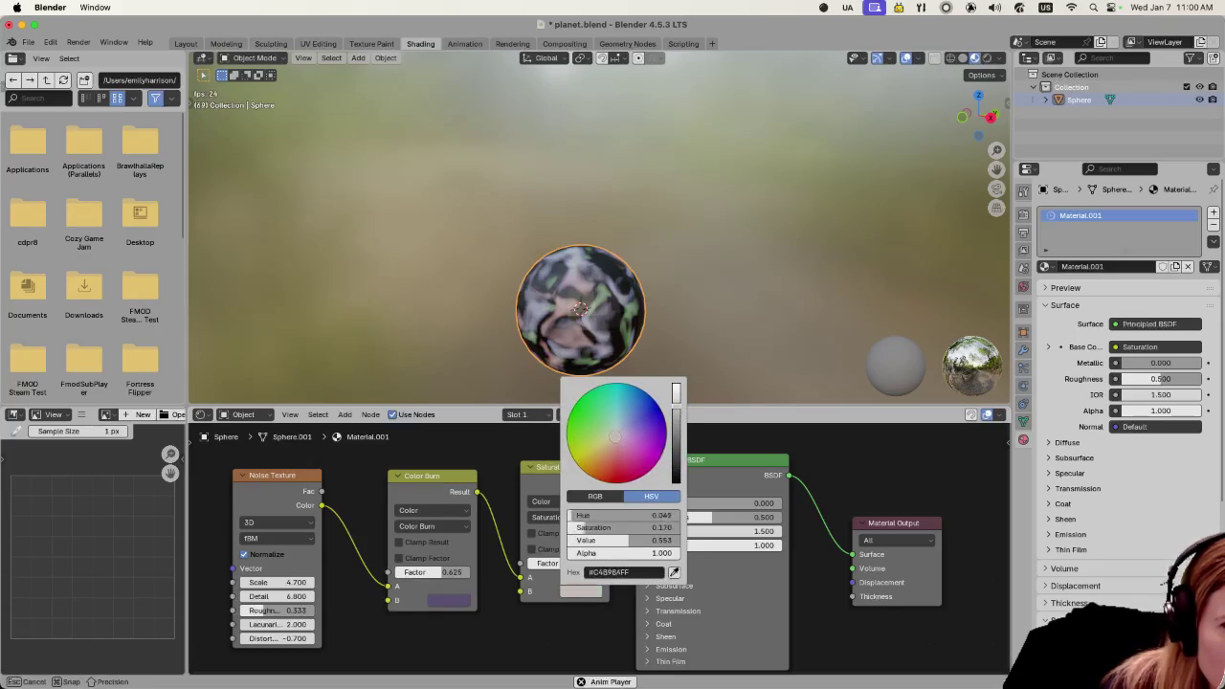
{"action": "left_click_drag", "start_coordinate": [606, 527], "coordinate": [570, 527]}
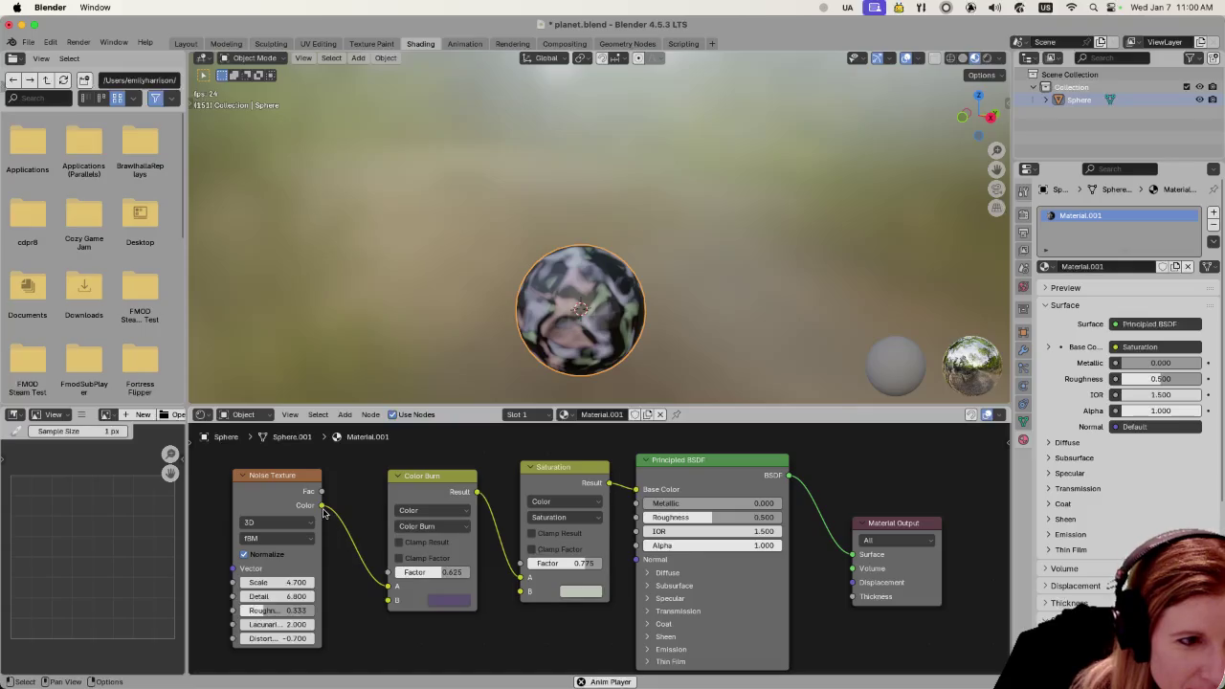
{"action": "mouse_move", "coordinate": [321, 505]}
{"action": "left_mouse_down"}
{"action": "mouse_move", "coordinate": [327, 490]}
{"action": "mouse_move", "coordinate": [327, 512]}
{"action": "left_mouse_up"}
Cancel the node search and plug the Noise Texture Color into the Color Burn Factor
{"action": "key", "text": "Escape"}
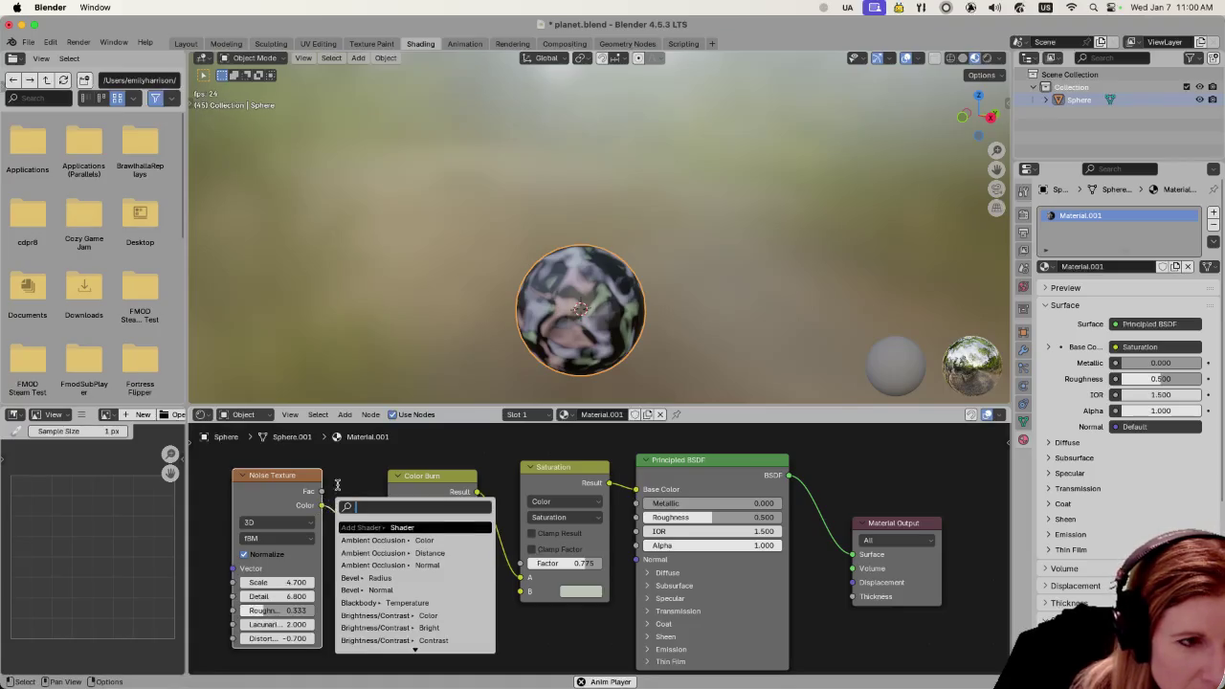
{"action": "key", "text": "Escape"}
{"action": "left_click_drag", "start_coordinate": [388, 587], "coordinate": [374, 575]}
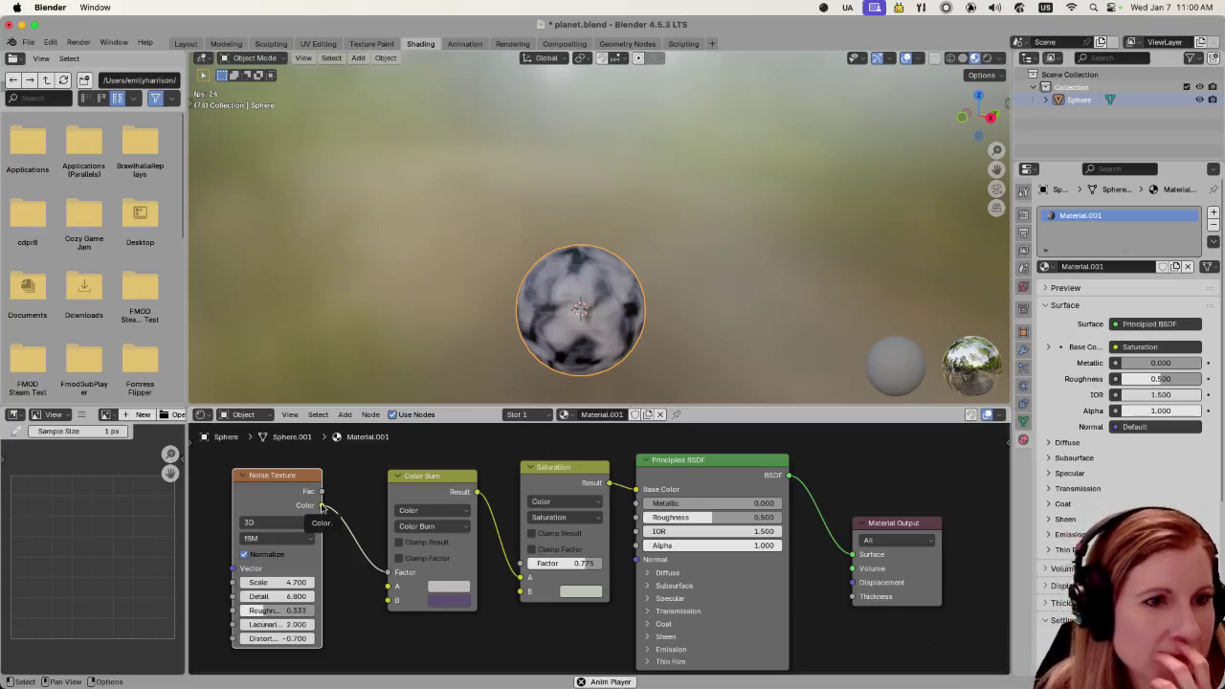
Link Noise Texture Fac to Color Burn Factor and Noise Texture Color to Color Burn A
{"action": "mouse_move", "coordinate": [322, 506]}
{"action": "left_mouse_down"}
{"action": "mouse_move", "coordinate": [334, 499]}
{"action": "mouse_move", "coordinate": [387, 571]}
{"action": "left_mouse_up"}
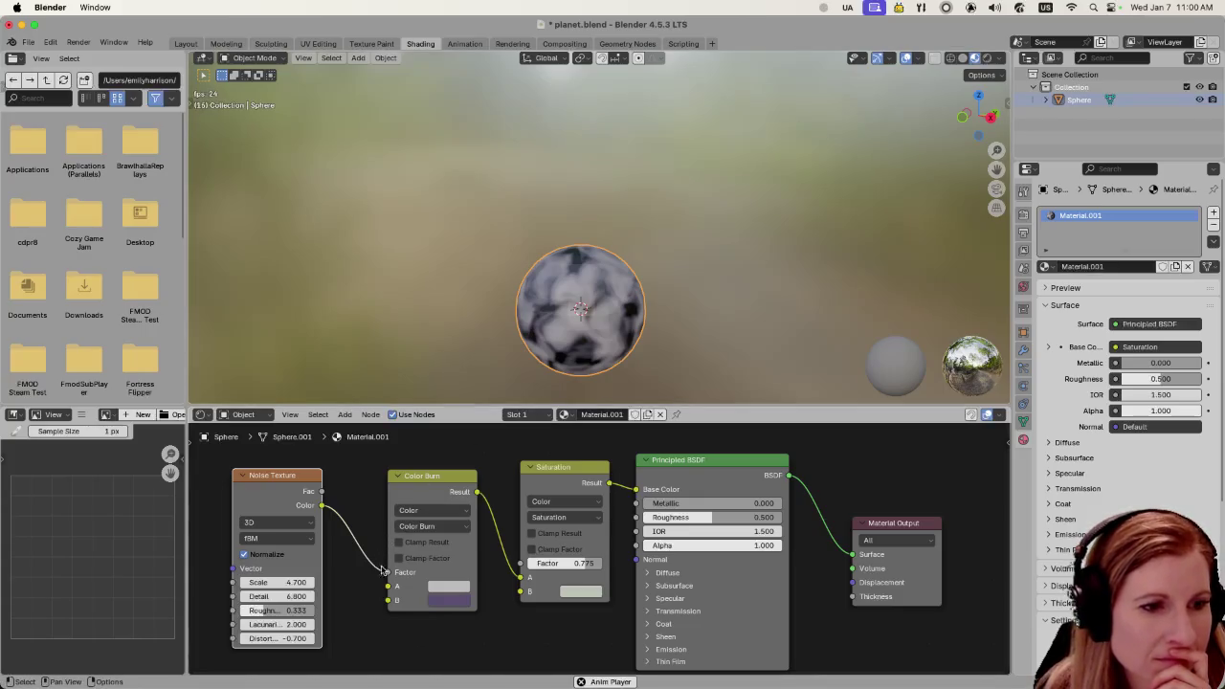
{"action": "left_click_drag", "start_coordinate": [387, 572], "coordinate": [370, 588]}
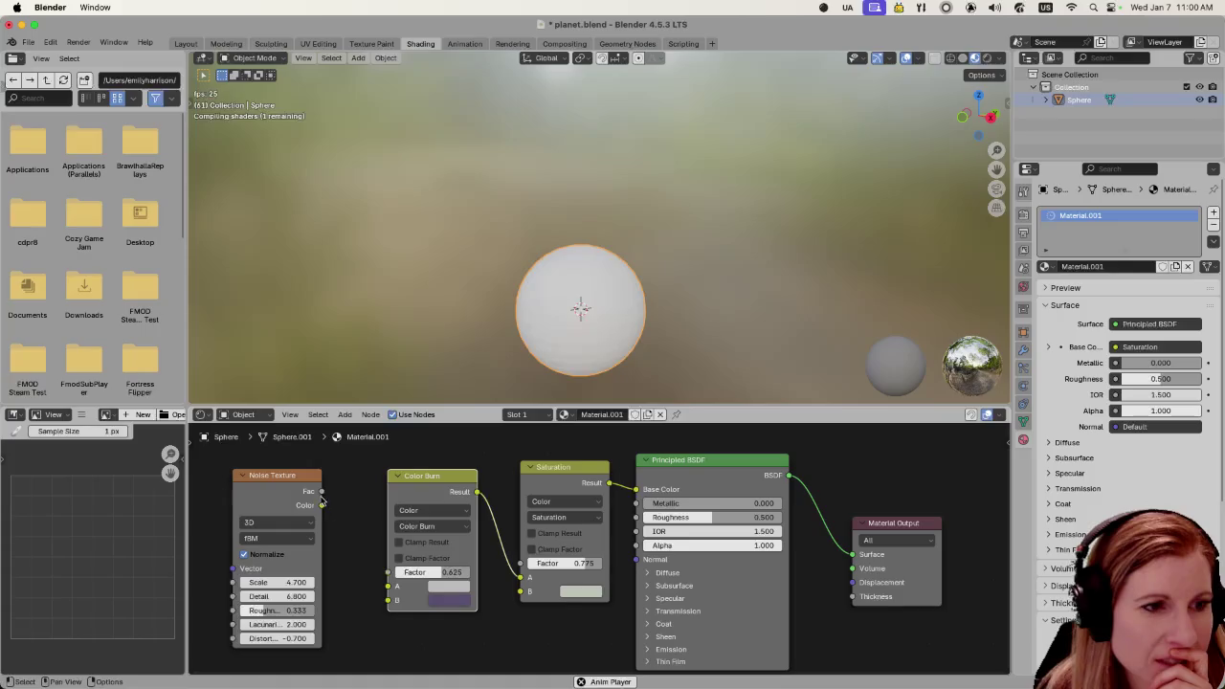
{"action": "mouse_move", "coordinate": [322, 492]}
{"action": "left_mouse_down"}
{"action": "mouse_move", "coordinate": [376, 577]}
{"action": "mouse_move", "coordinate": [388, 572]}
{"action": "left_mouse_up"}
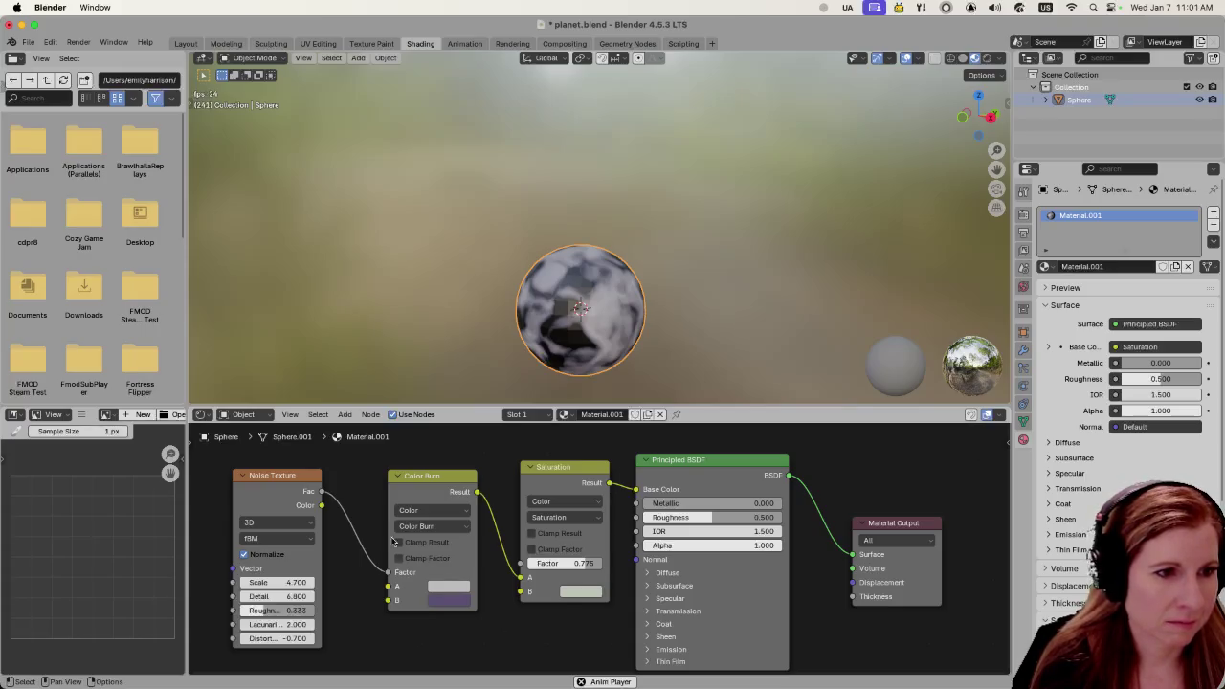
{"action": "left_click_drag", "start_coordinate": [322, 505], "coordinate": [372, 589]}
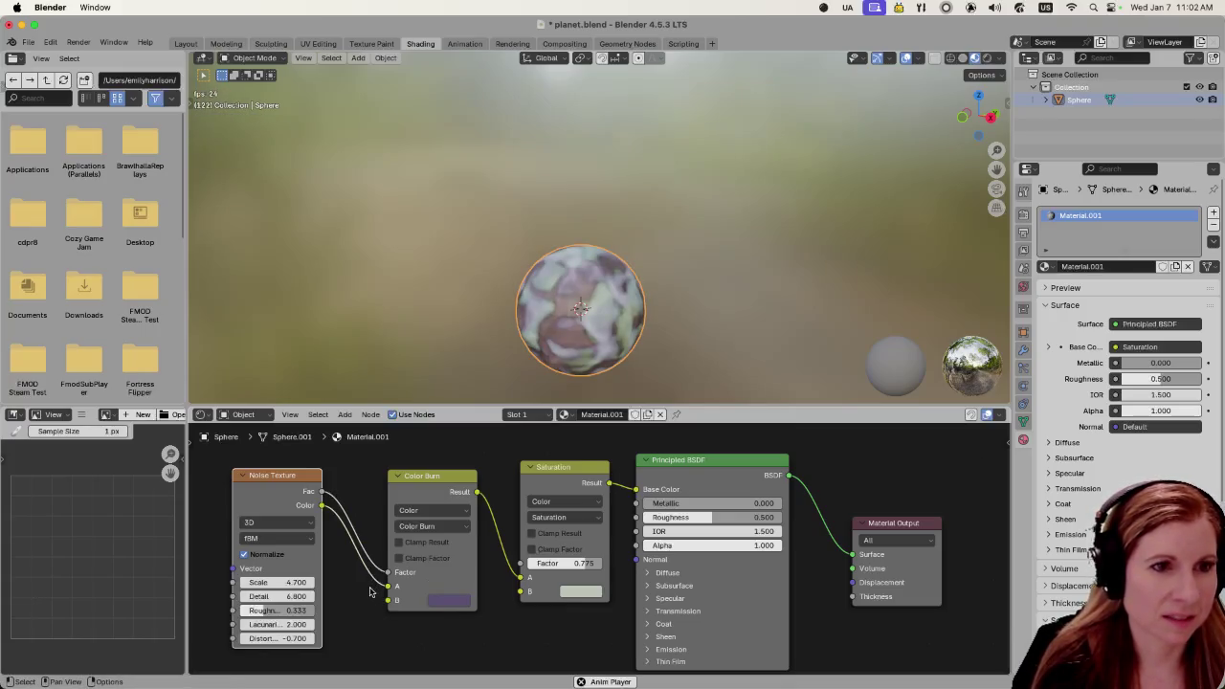
Darken the Color Burn B colour and shift the Saturation B colour to light blue
{"action": "left_click", "coordinate": [443, 607]}
{"action": "left_click_drag", "start_coordinate": [450, 524], "coordinate": [465, 524]}
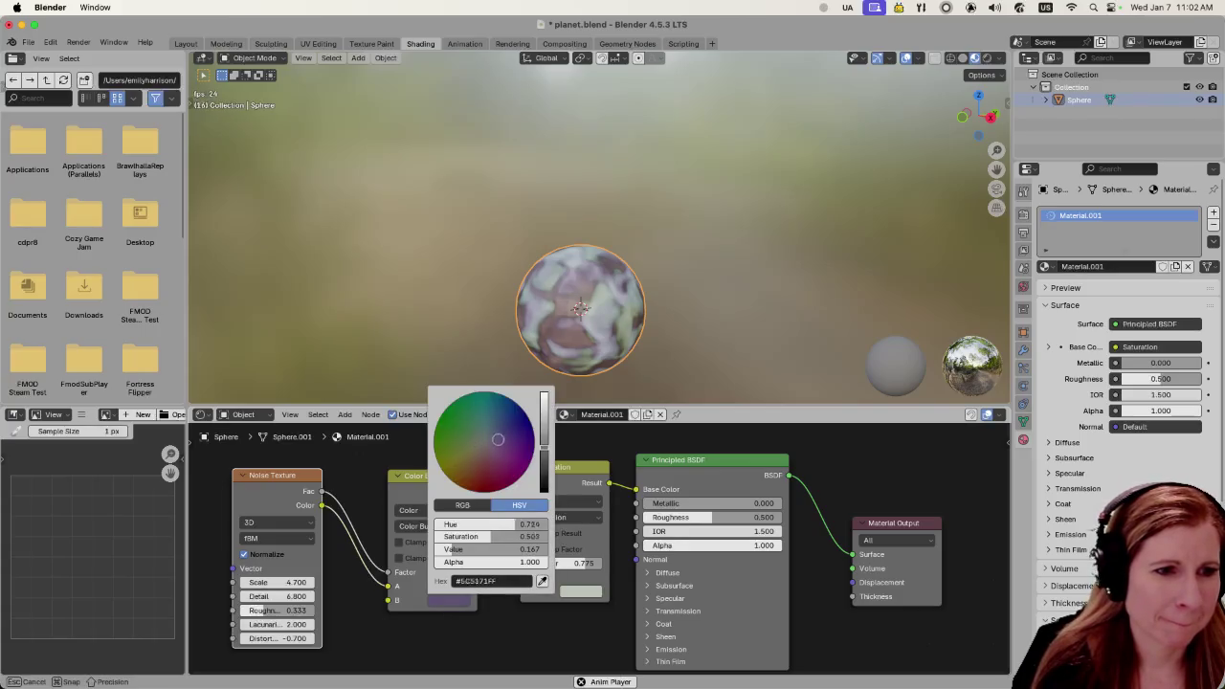
{"action": "mouse_move", "coordinate": [544, 446]}
{"action": "left_mouse_down"}
{"action": "mouse_move", "coordinate": [544, 475]}
{"action": "mouse_move", "coordinate": [543, 462]}
{"action": "left_mouse_up"}
{"action": "left_click", "coordinate": [581, 591]}
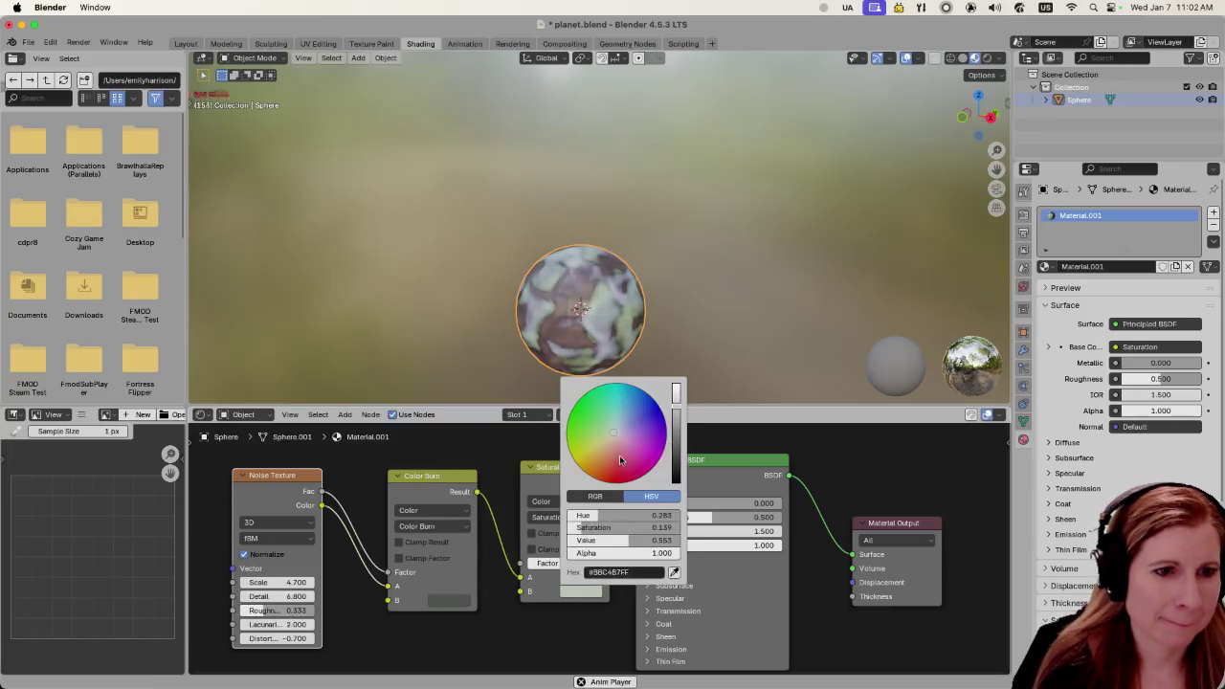
{"action": "mouse_move", "coordinate": [619, 435]}
{"action": "left_mouse_down"}
{"action": "mouse_move", "coordinate": [636, 417]}
{"action": "mouse_move", "coordinate": [675, 426]}
{"action": "mouse_move", "coordinate": [627, 415]}
{"action": "left_mouse_up"}
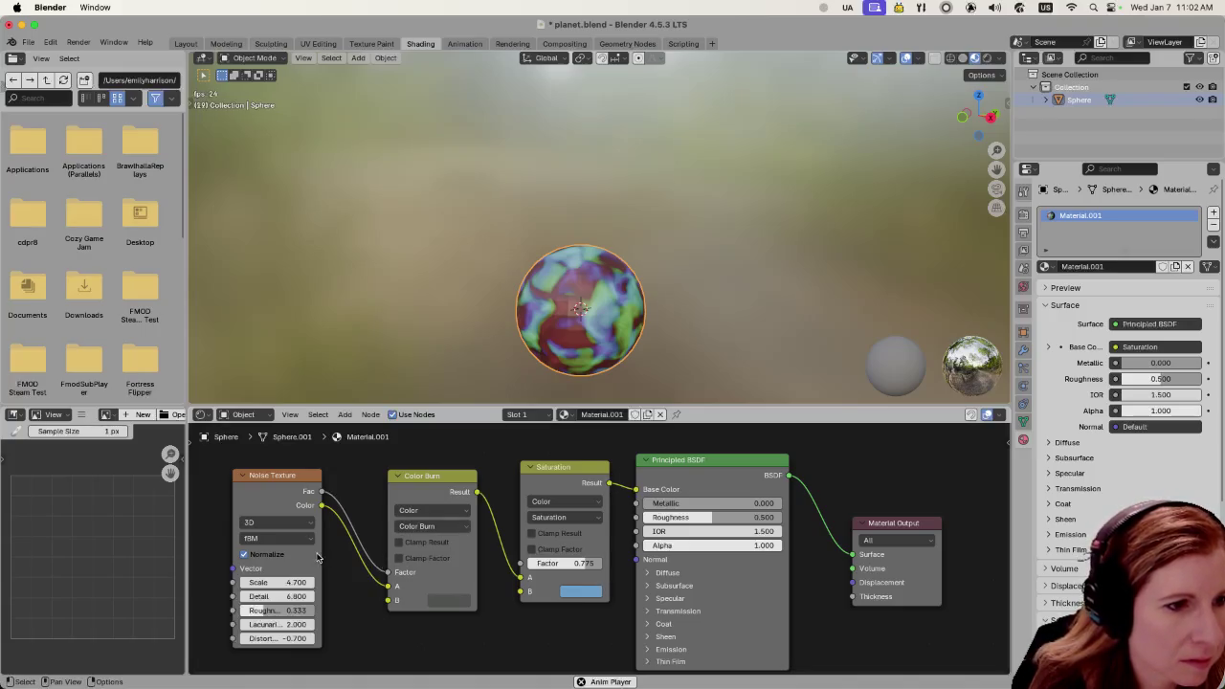
Try Multifractal, Ridged, Hybrid, fBM and Hetero Terrain noise types, settling on Multifractal
{"action": "left_click", "coordinate": [292, 538]}
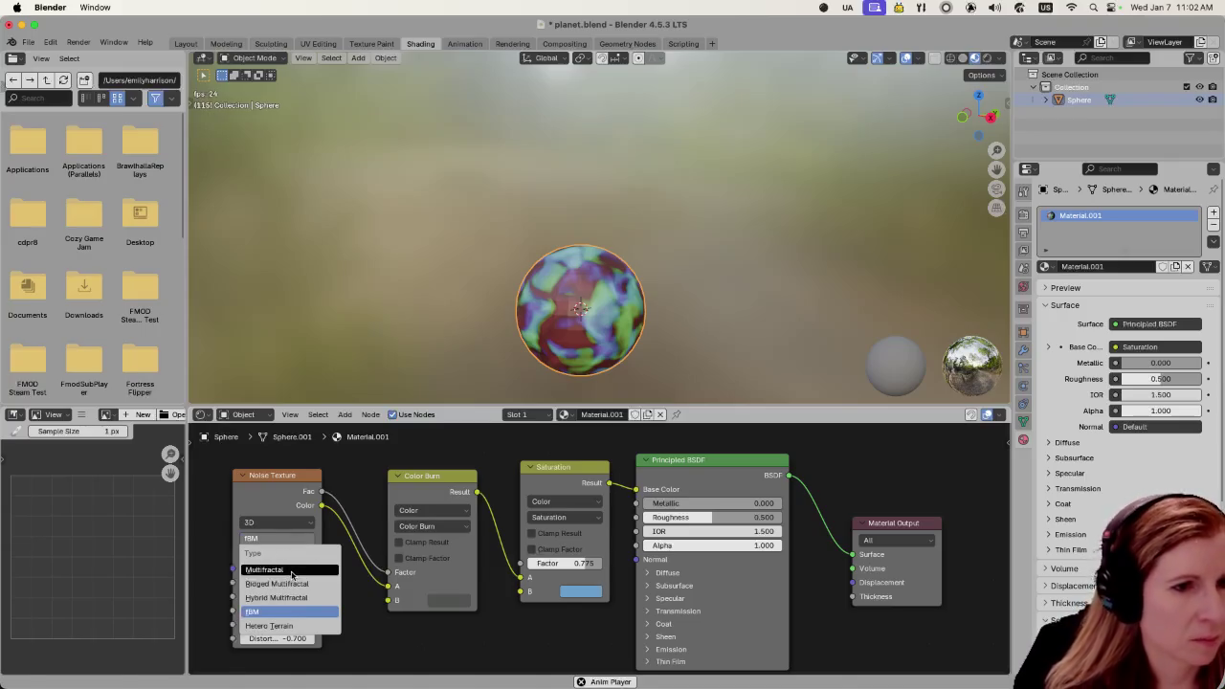
{"action": "left_click", "coordinate": [287, 569]}
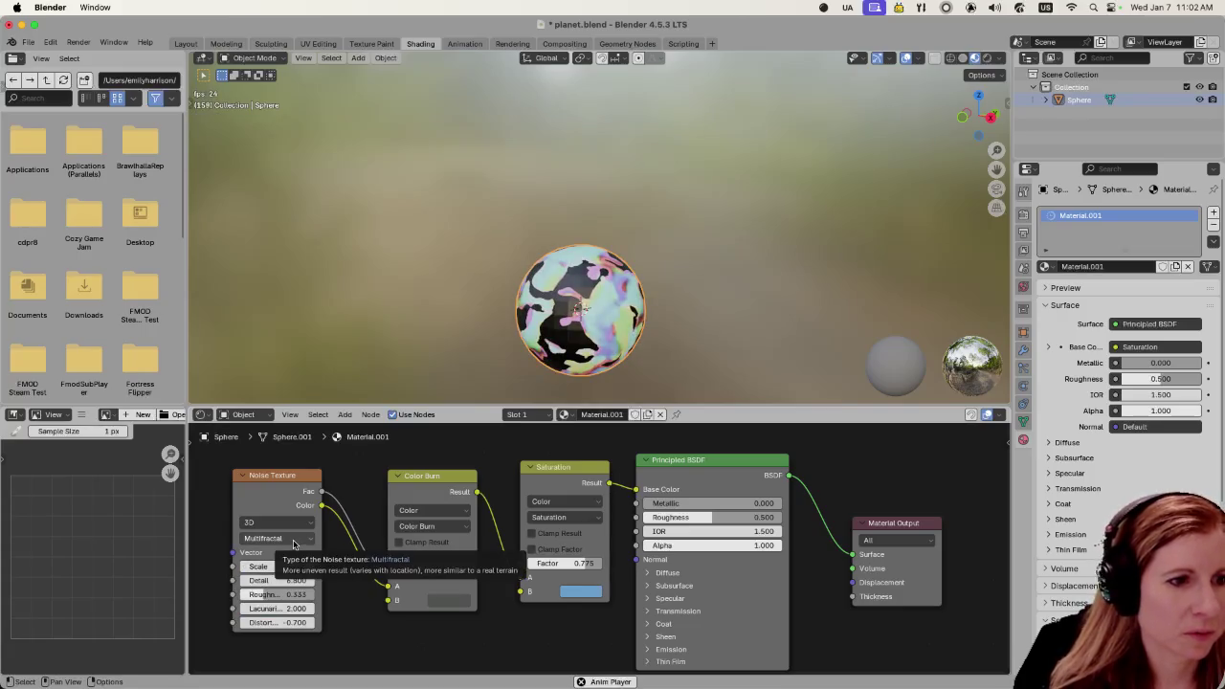
{"action": "left_click", "coordinate": [294, 541]}
{"action": "left_click", "coordinate": [287, 580]}
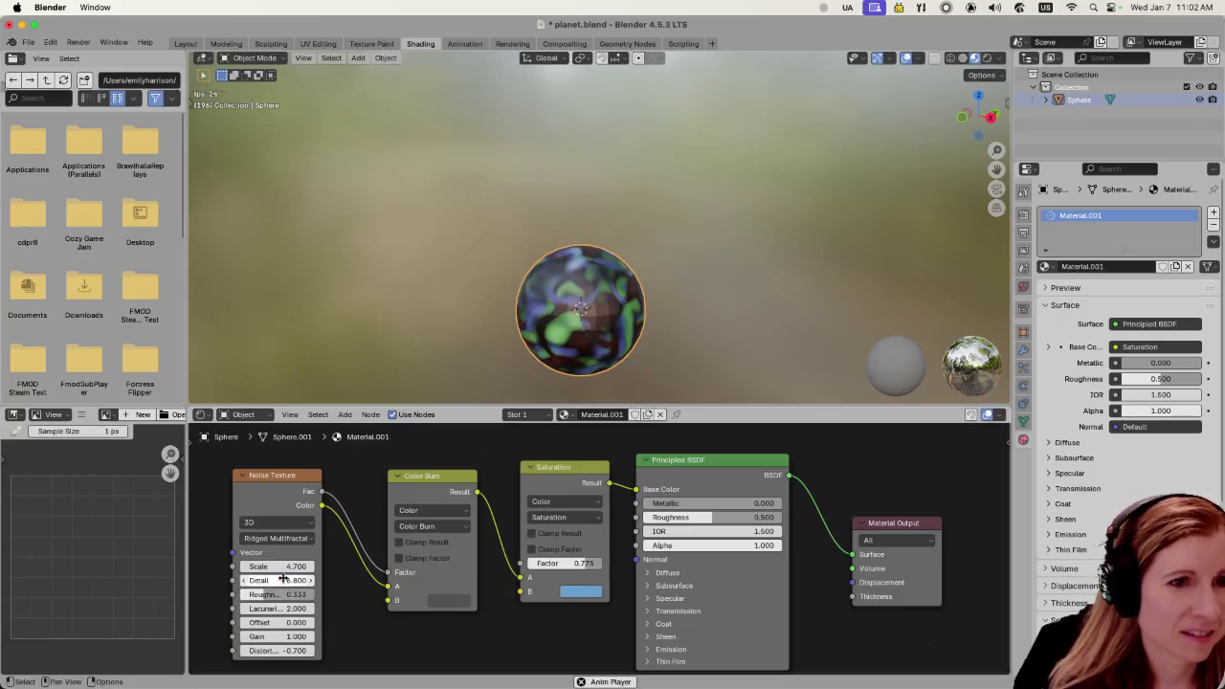
{"action": "left_click", "coordinate": [278, 538]}
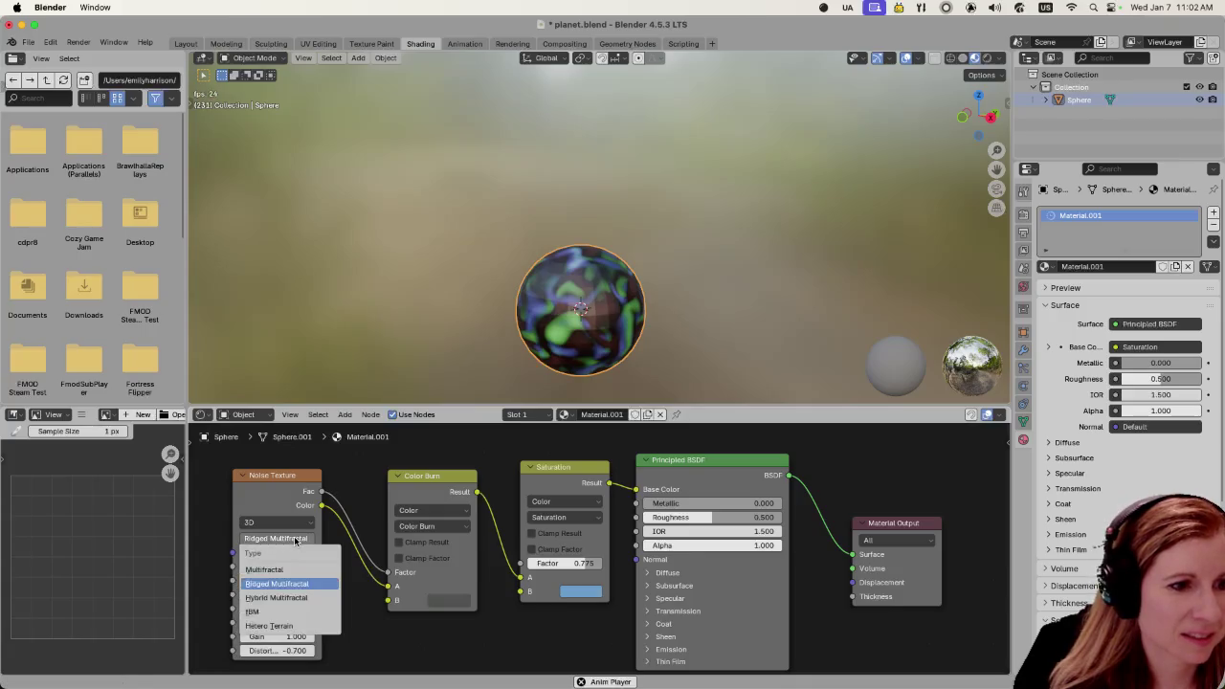
{"action": "left_click", "coordinate": [287, 598]}
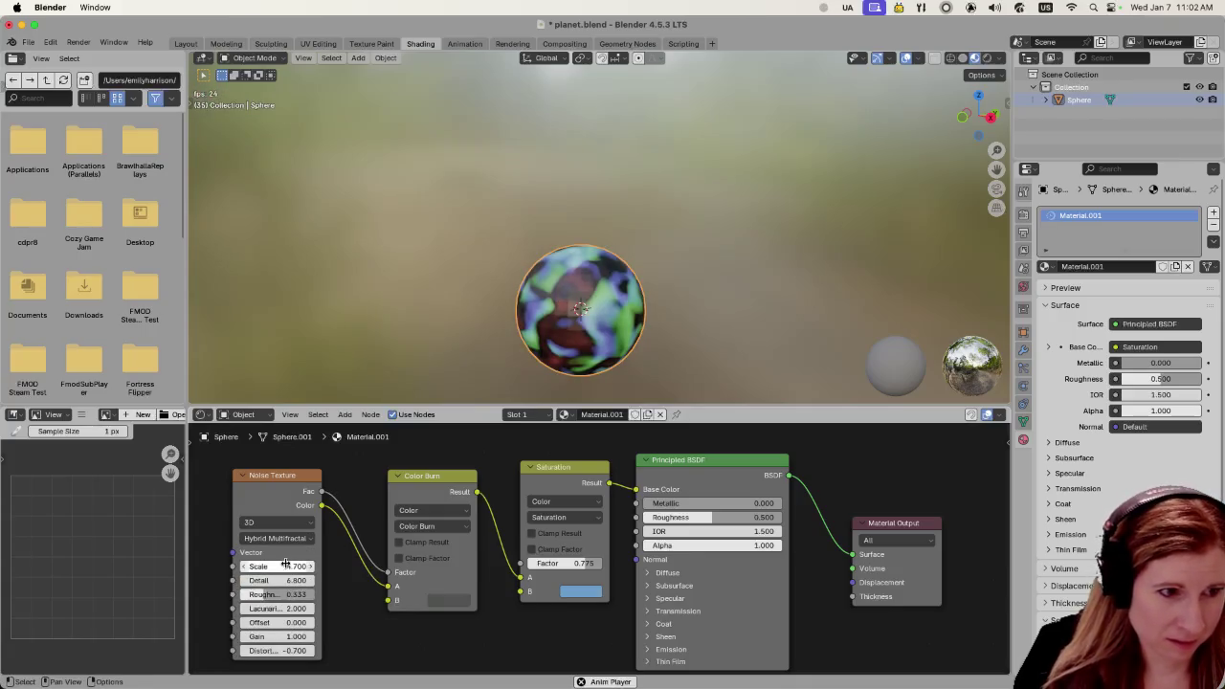
{"action": "left_click", "coordinate": [277, 537]}
{"action": "left_click", "coordinate": [291, 612]}
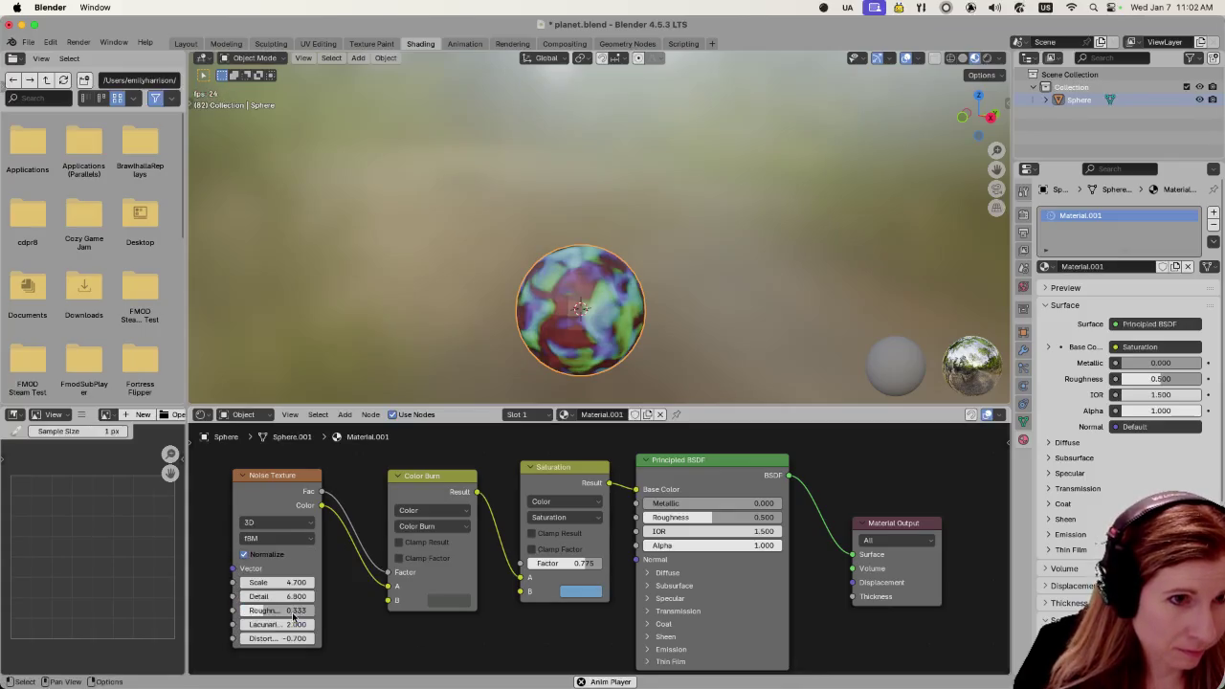
{"action": "left_click", "coordinate": [278, 538]}
{"action": "left_click", "coordinate": [283, 626]}
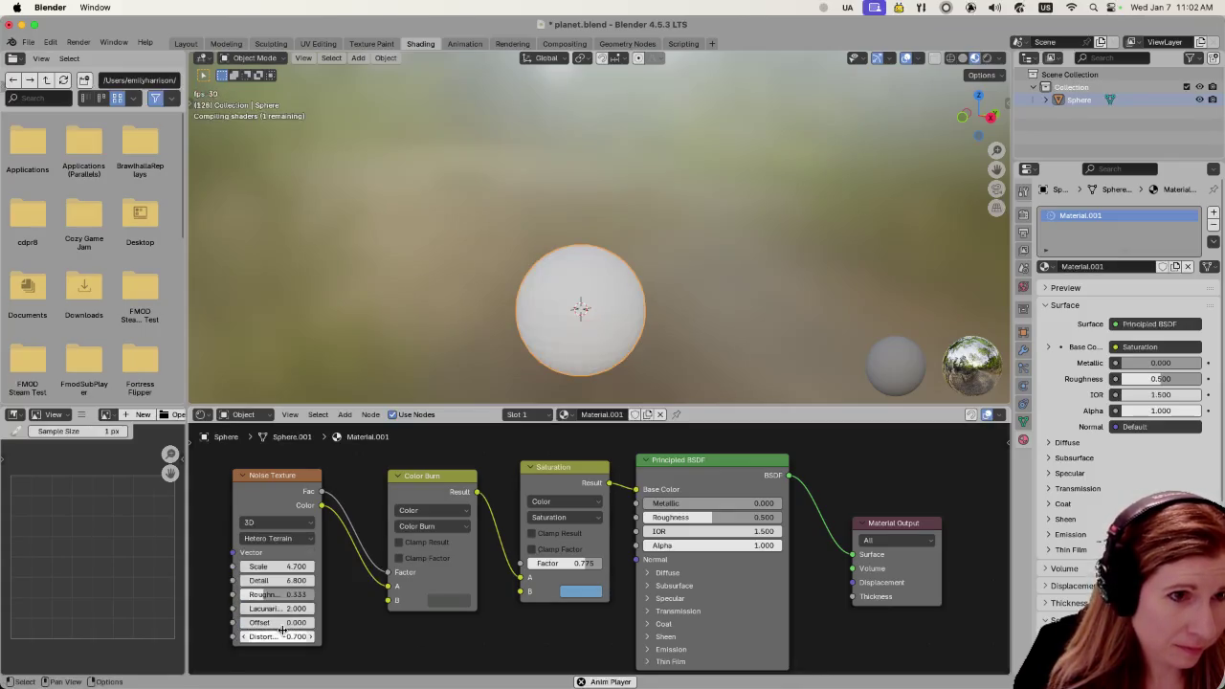
{"action": "left_click", "coordinate": [289, 539]}
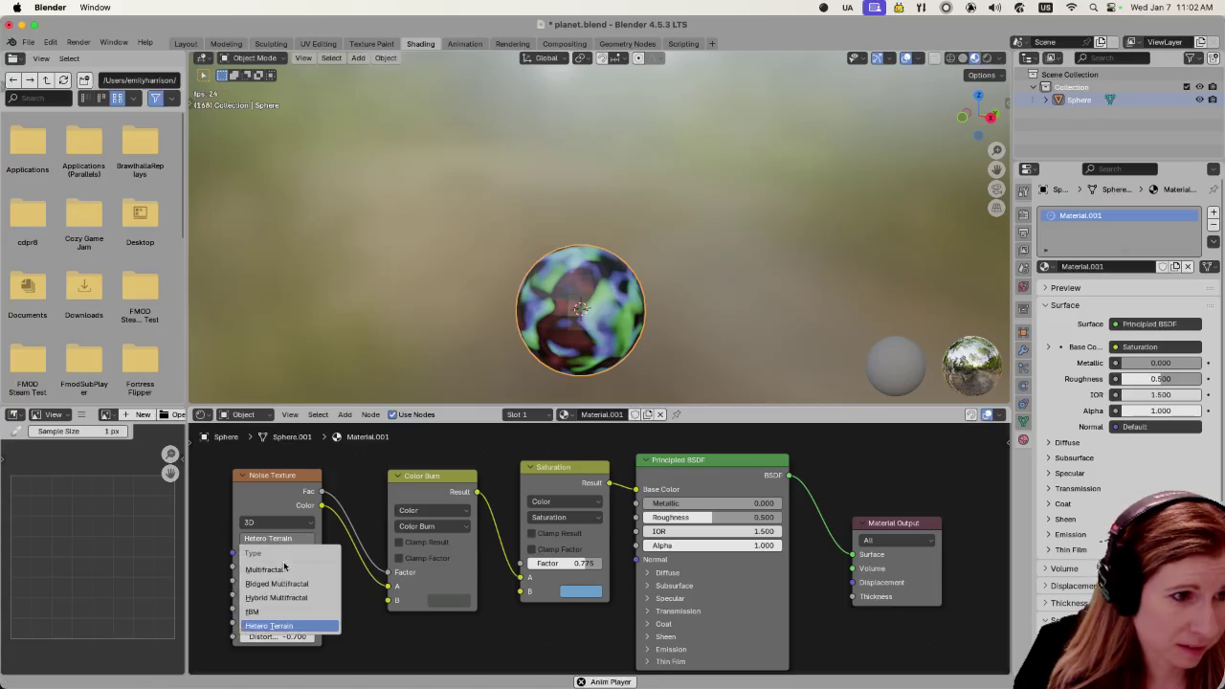
{"action": "left_click", "coordinate": [284, 569]}
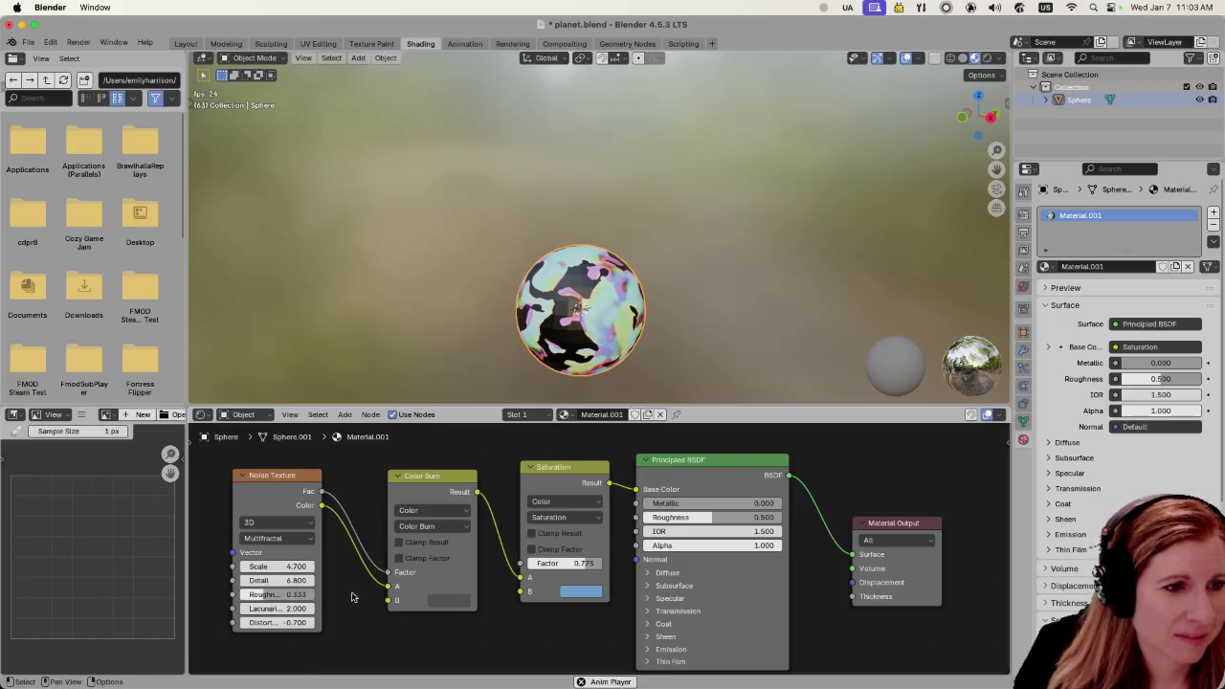
Switch the Noise Texture from 2D to 3D and adjust its Scale
{"action": "left_click", "coordinate": [270, 523]}
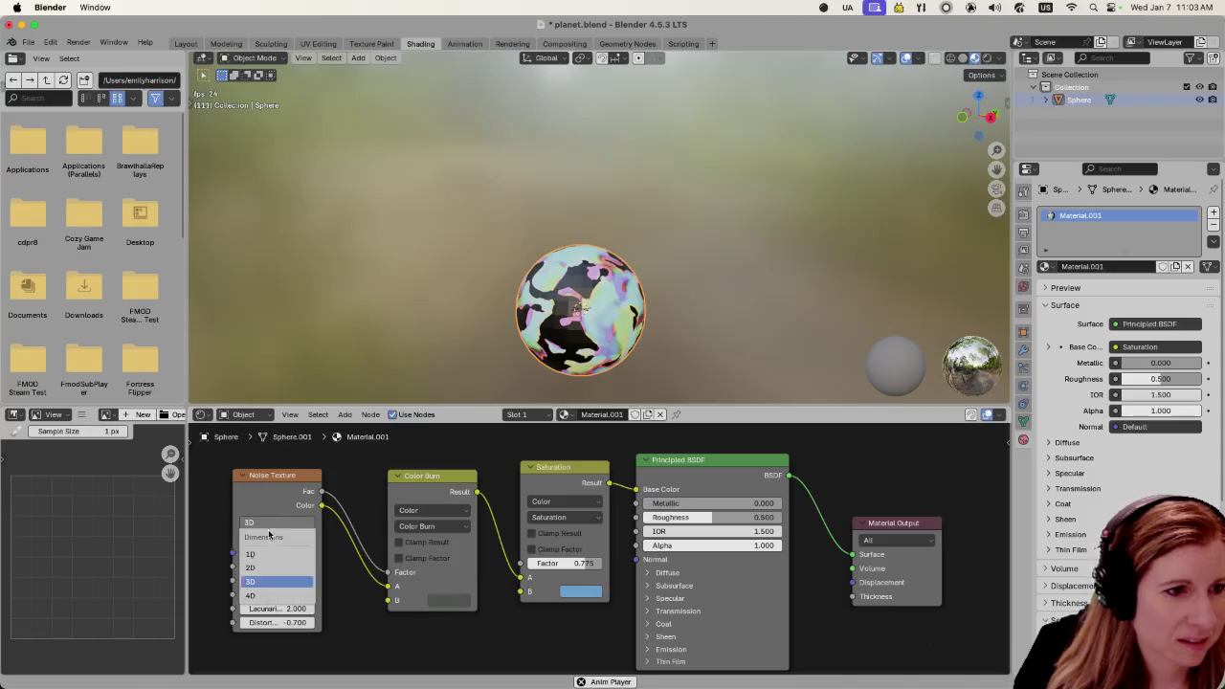
{"action": "left_click", "coordinate": [262, 566]}
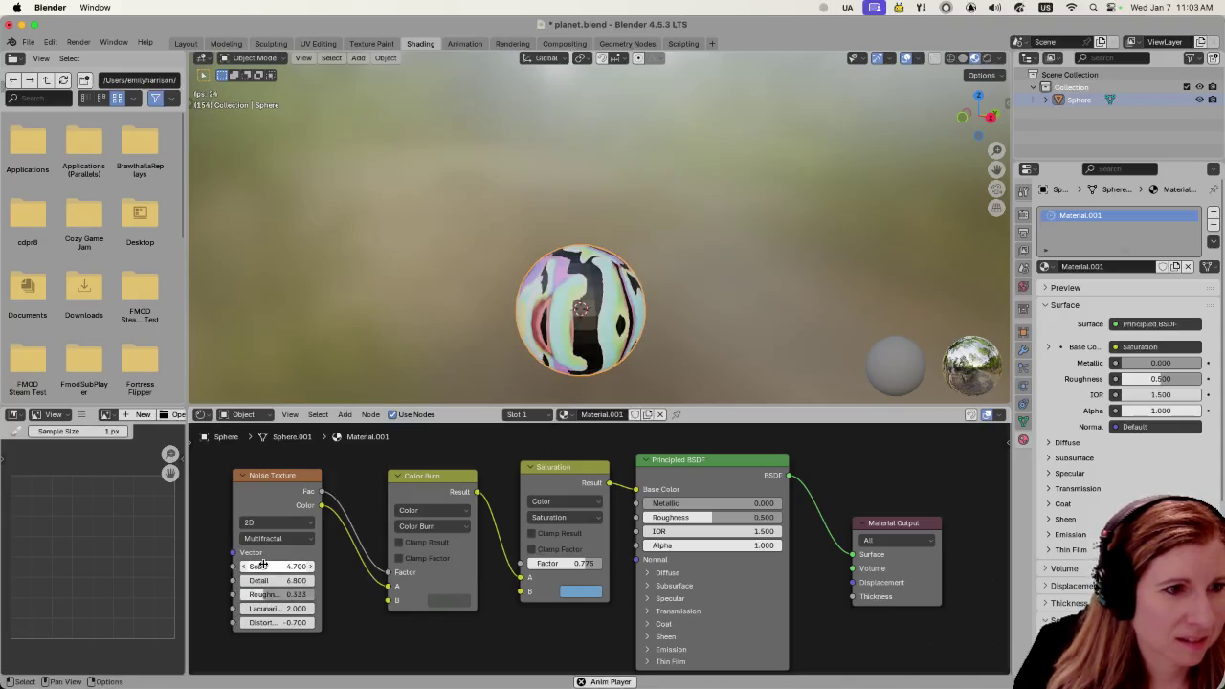
{"action": "left_click", "coordinate": [270, 523]}
{"action": "left_click", "coordinate": [272, 580]}
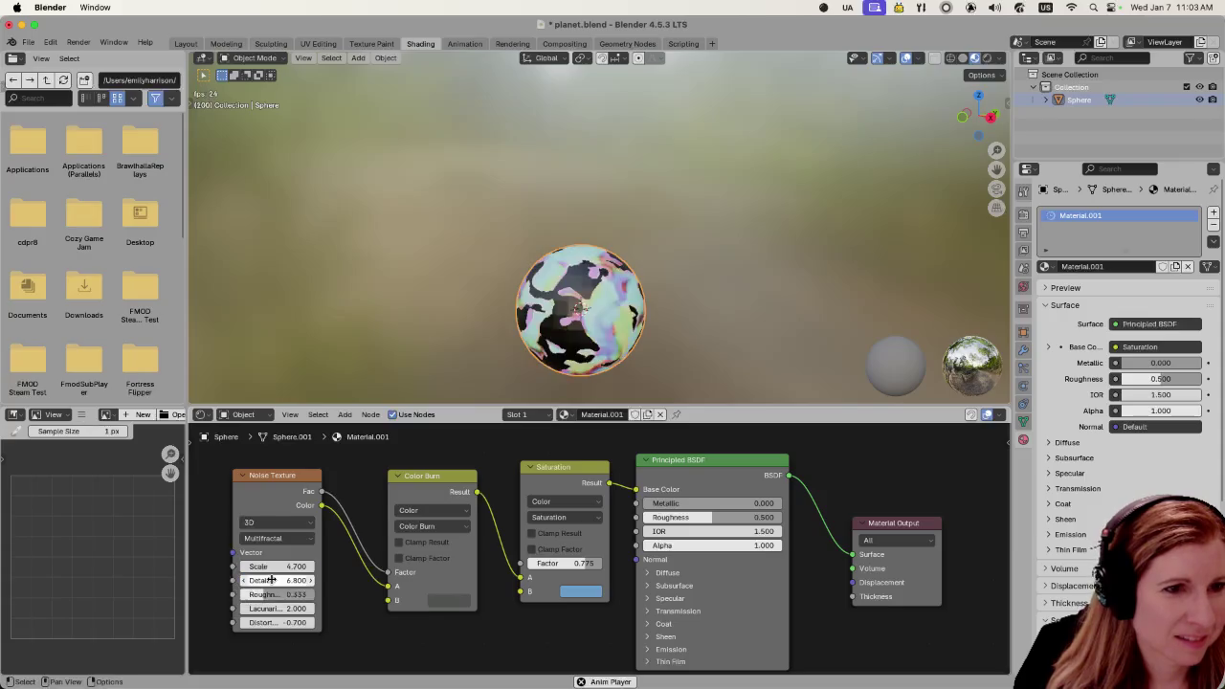
{"action": "mouse_move", "coordinate": [277, 566]}
{"action": "left_mouse_down"}
{"action": "mouse_move", "coordinate": [239, 566]}
{"action": "mouse_move", "coordinate": [291, 566]}
{"action": "mouse_move", "coordinate": [238, 567]}
{"action": "mouse_move", "coordinate": [244, 580]}
{"action": "mouse_move", "coordinate": [306, 594]}
{"action": "left_mouse_up"}
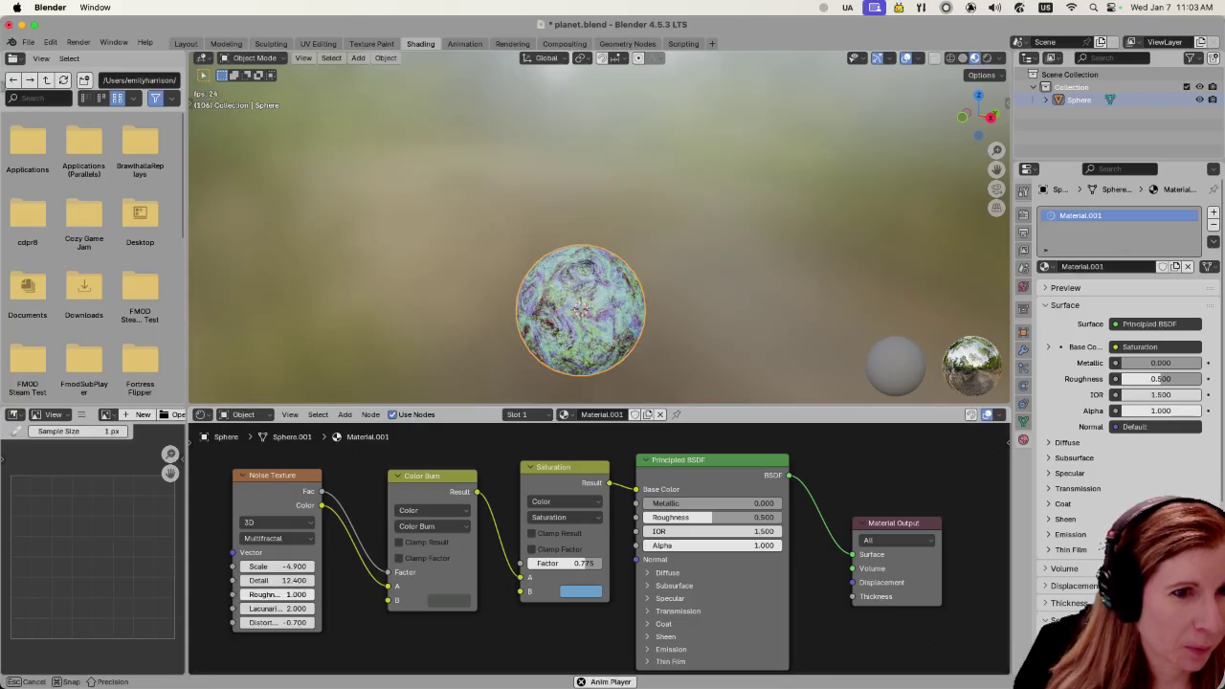
Set the Noise Texture's Lacunarity to 3.200, Distortion to -4.900 and Roughness to 1.000
{"action": "left_click_drag", "start_coordinate": [278, 609], "coordinate": [364, 608]}
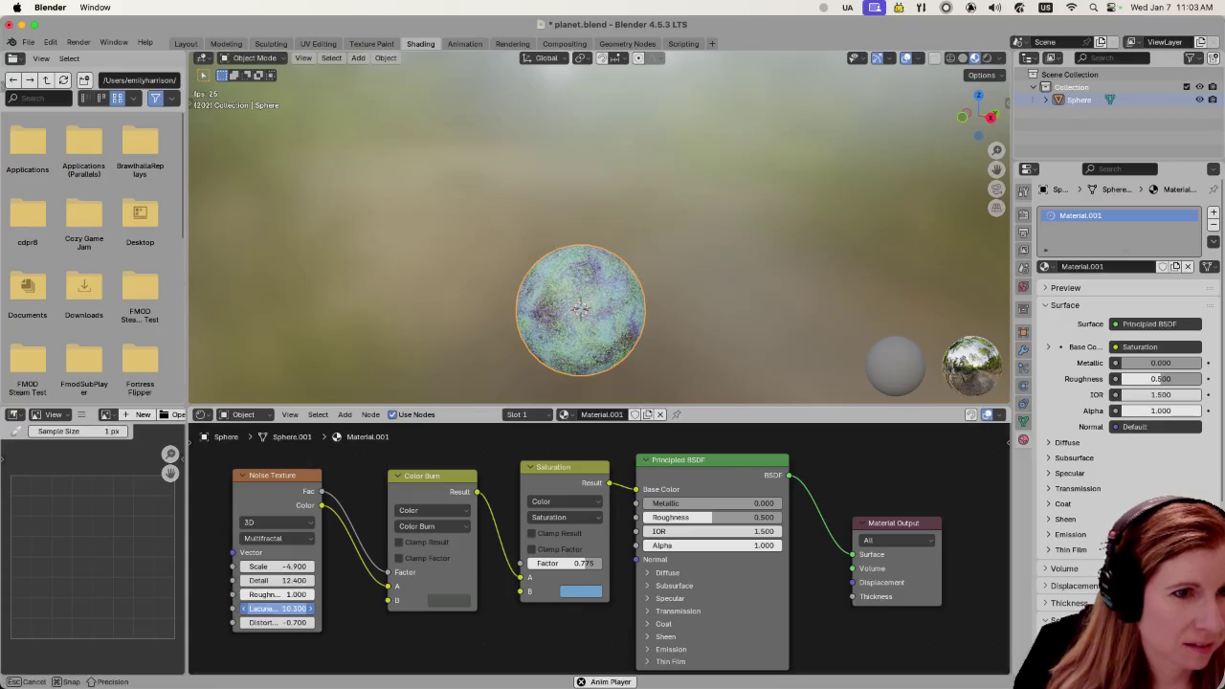
{"action": "mouse_move", "coordinate": [278, 609]}
{"action": "left_mouse_down"}
{"action": "mouse_move", "coordinate": [230, 609]}
{"action": "mouse_move", "coordinate": [340, 622]}
{"action": "left_mouse_up"}
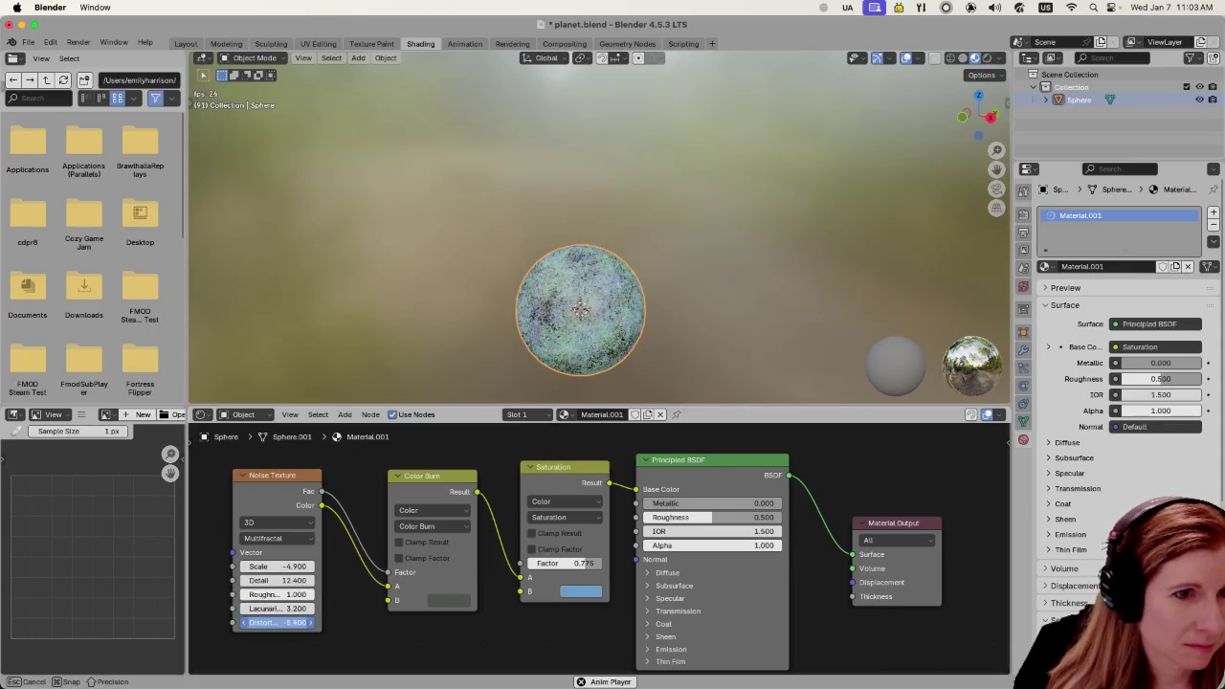
{"action": "left_click_drag", "start_coordinate": [340, 622], "coordinate": [251, 601]}
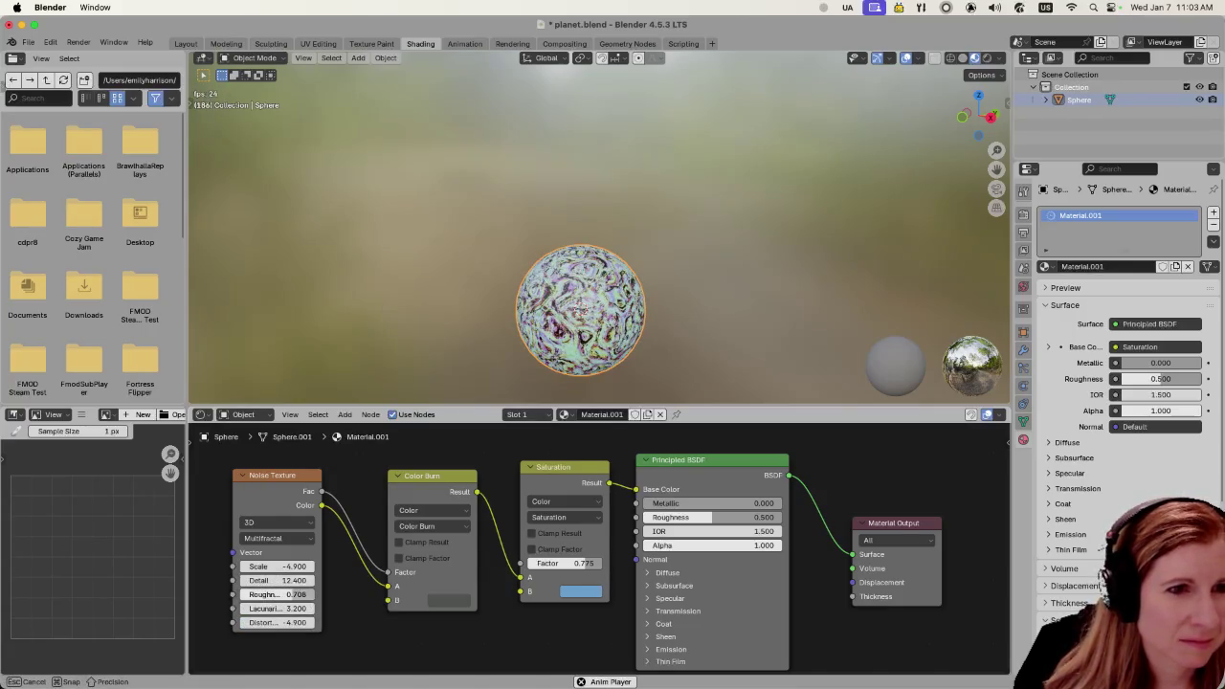
{"action": "mouse_move", "coordinate": [277, 594]}
{"action": "left_mouse_down"}
{"action": "mouse_move", "coordinate": [306, 594]}
{"action": "mouse_move", "coordinate": [292, 594]}
{"action": "left_mouse_up"}
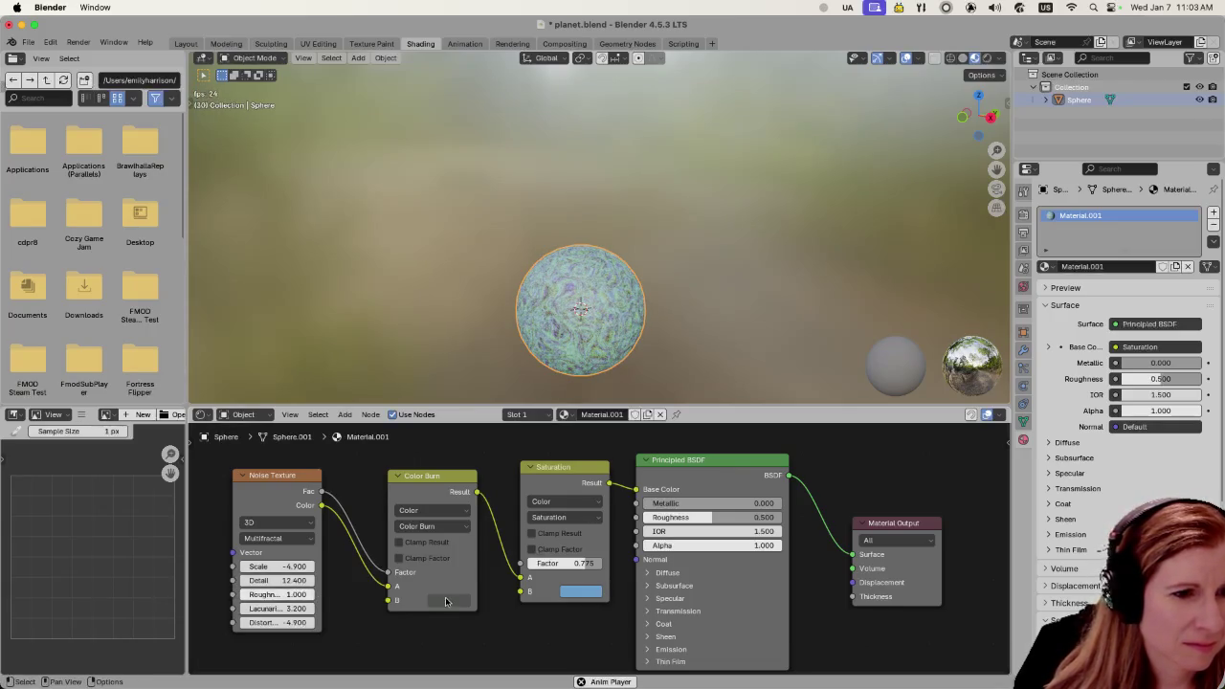
{"action": "left_click", "coordinate": [428, 528]}
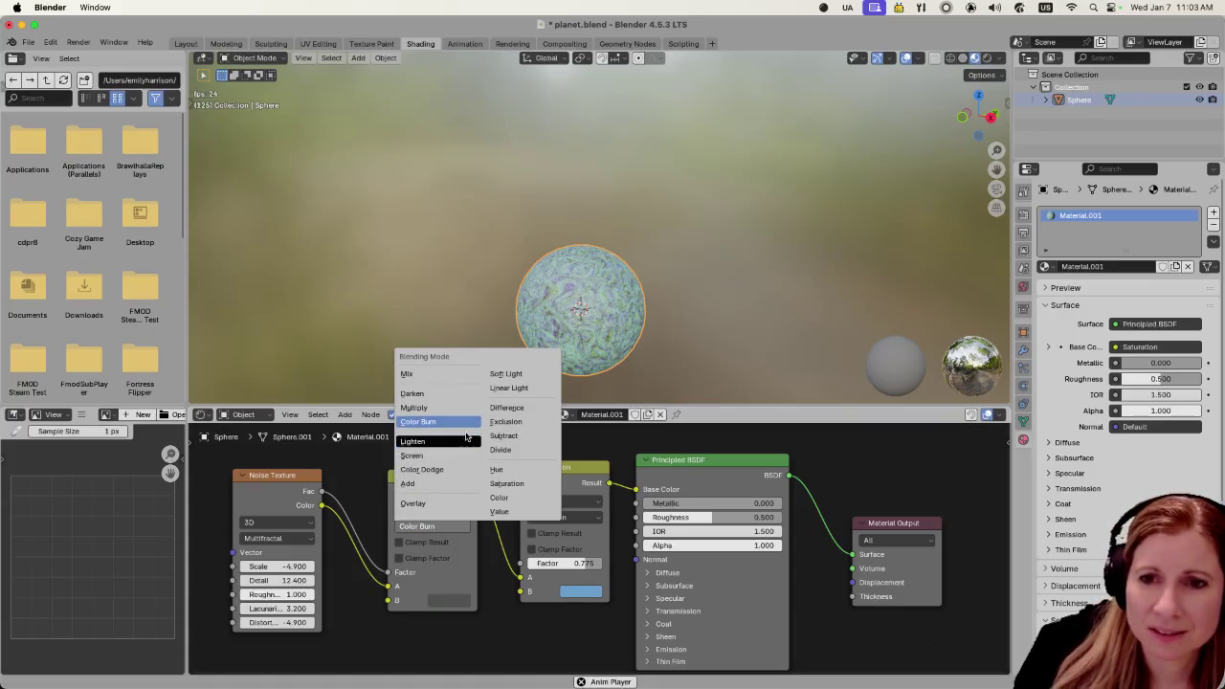
{"action": "key", "text": "Escape"}
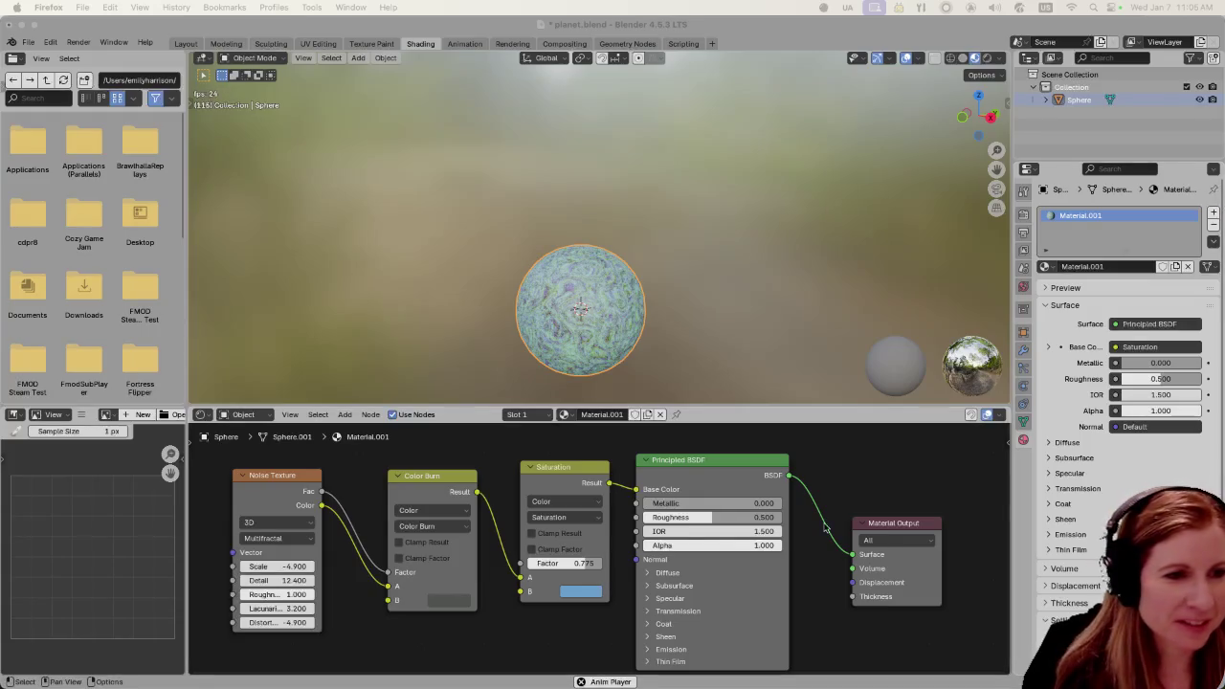
Unlink the noise from Color Burn and add a Hue/Saturation/Value node via 'hue' search
{"action": "left_click", "coordinate": [352, 612]}
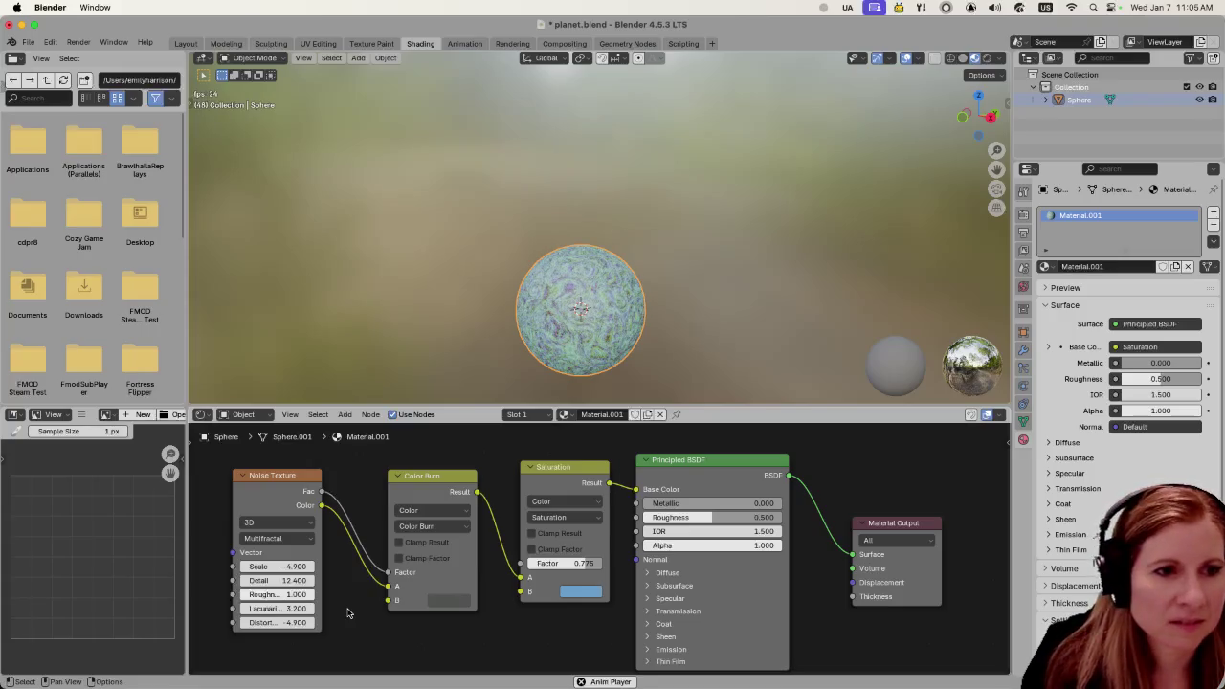
{"action": "left_click_drag", "start_coordinate": [388, 586], "coordinate": [371, 579]}
{"action": "key", "text": "shift+a"}
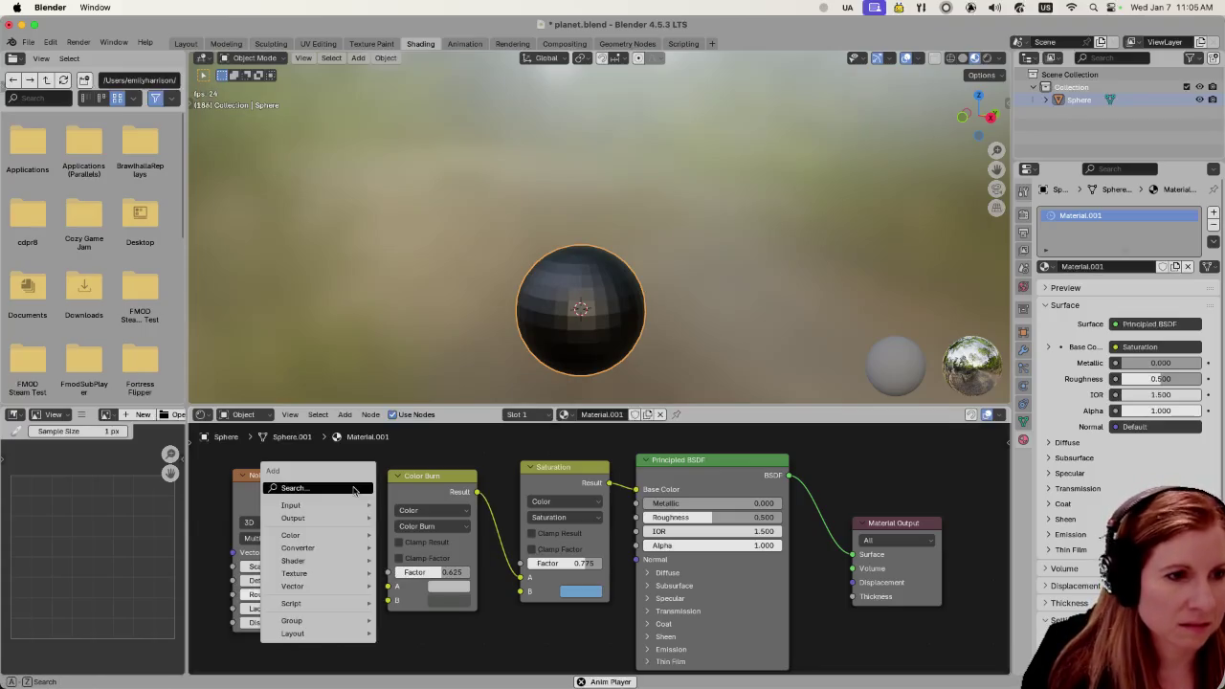
{"action": "left_click", "coordinate": [353, 489]}
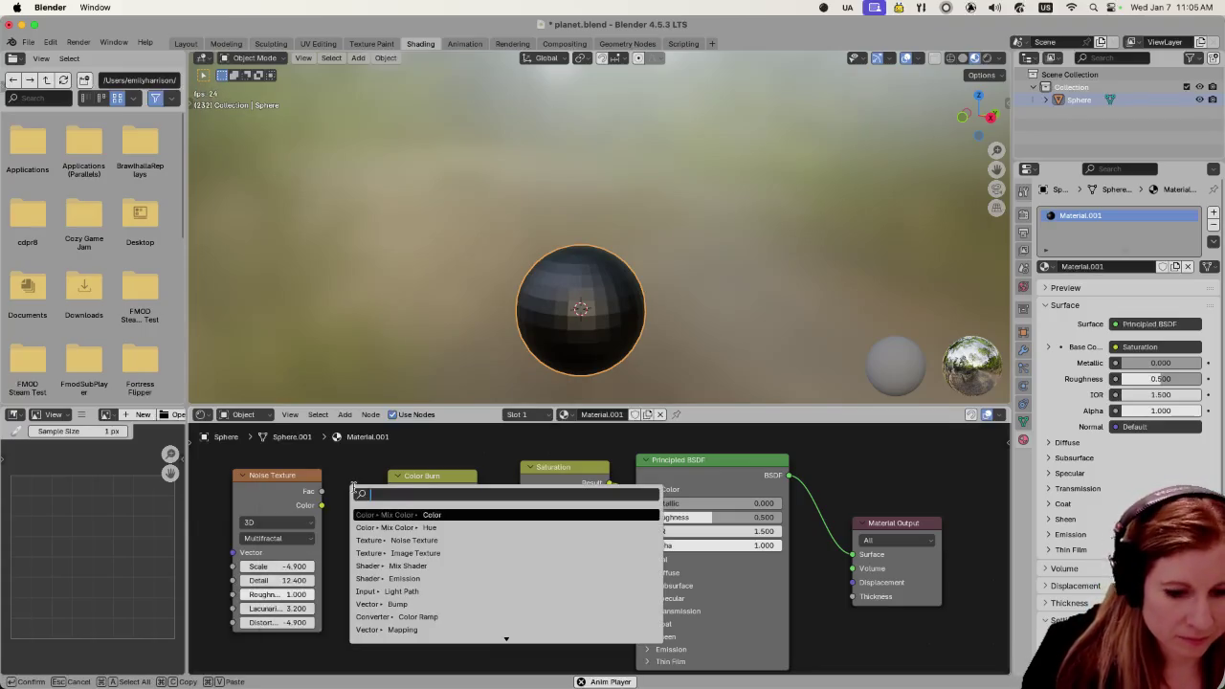
{"action": "type", "text": "hue"}
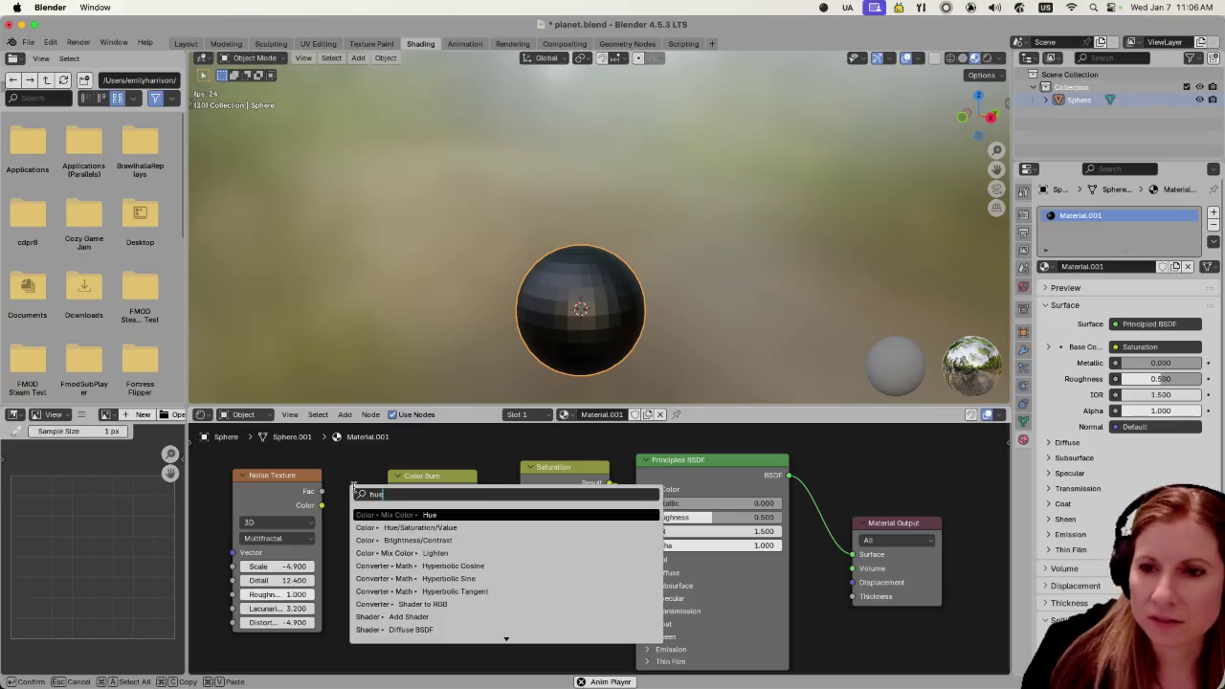
{"action": "left_click", "coordinate": [392, 527]}
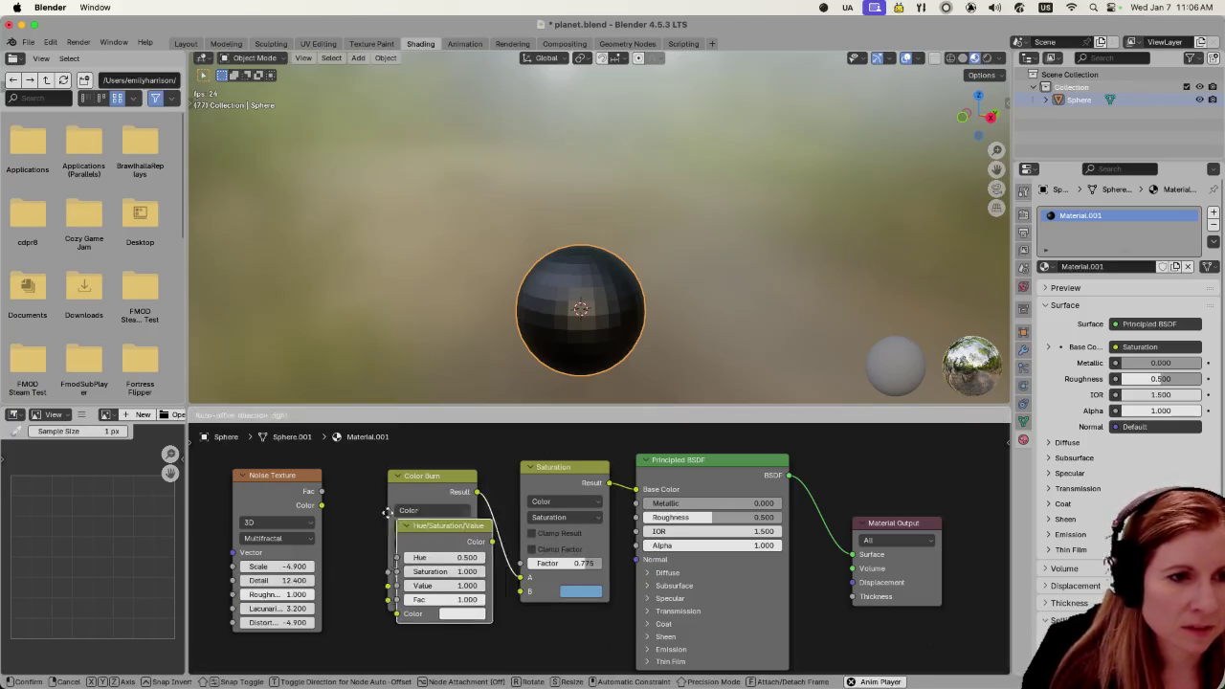
{"action": "left_click", "coordinate": [321, 449]}
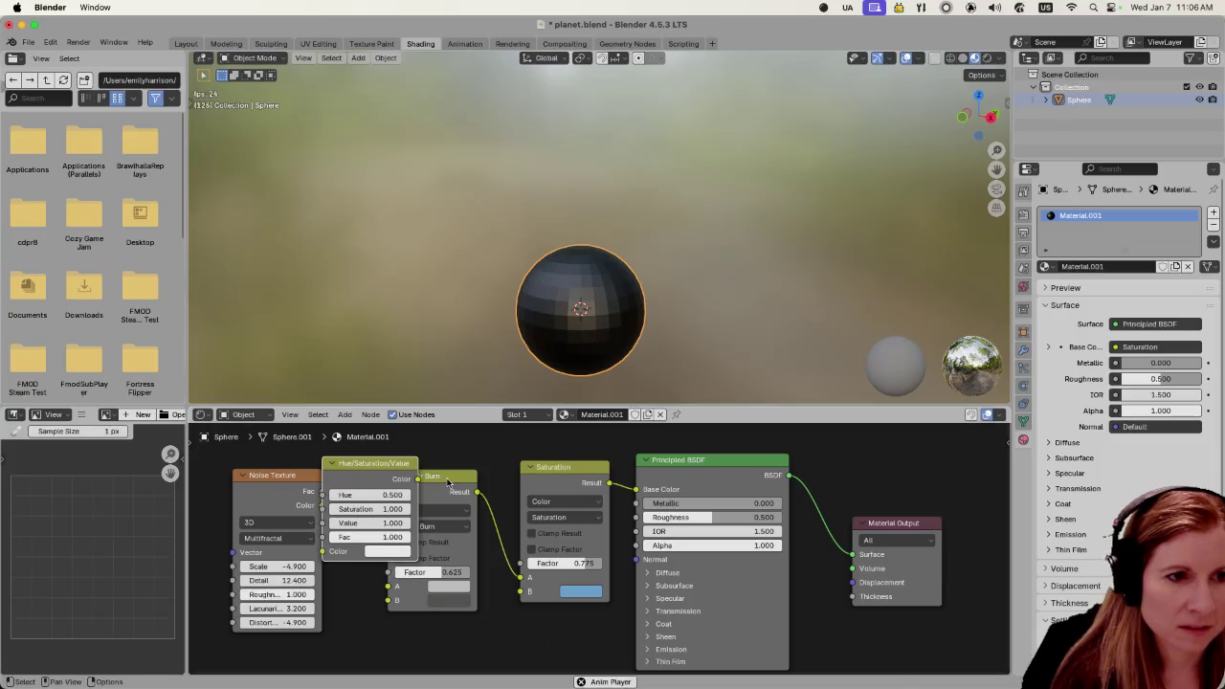
Arrange the nodes, wire Noise Texture Color into Hue/Saturation/Value, and select Color Burn
{"action": "left_click_drag", "start_coordinate": [447, 482], "coordinate": [498, 479]}
{"action": "left_click_drag", "start_coordinate": [379, 464], "coordinate": [395, 465]}
{"action": "left_click_drag", "start_coordinate": [291, 475], "coordinate": [270, 463]}
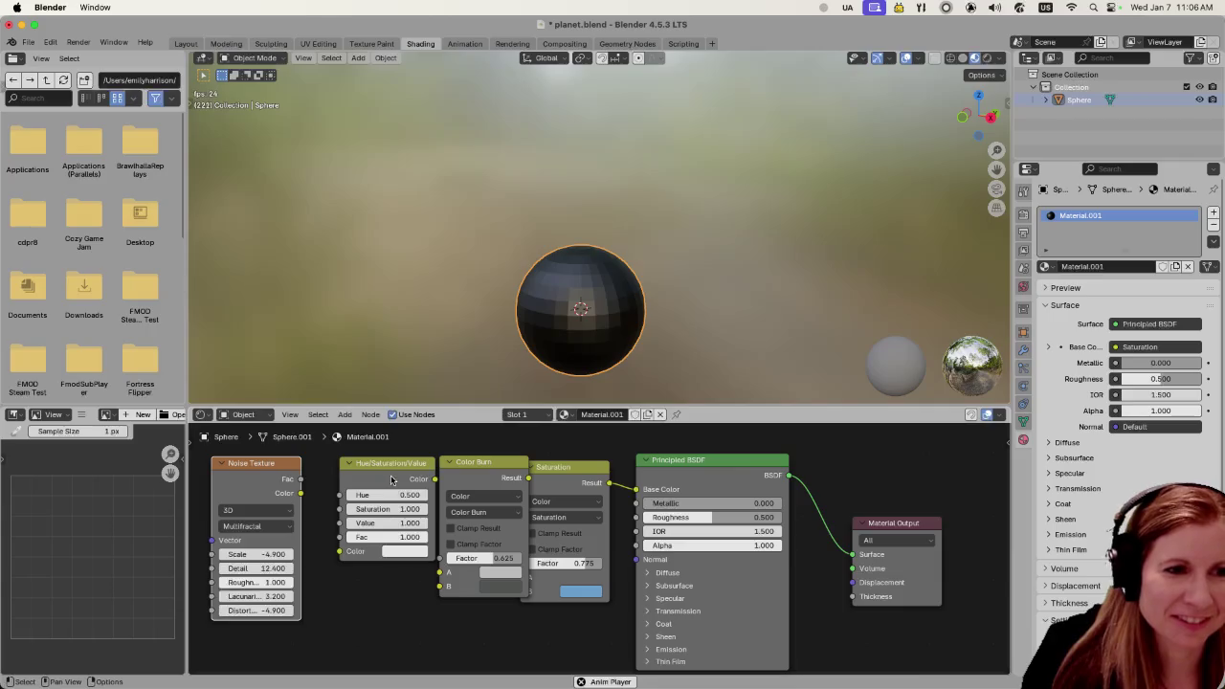
{"action": "left_click_drag", "start_coordinate": [393, 465], "coordinate": [383, 466]}
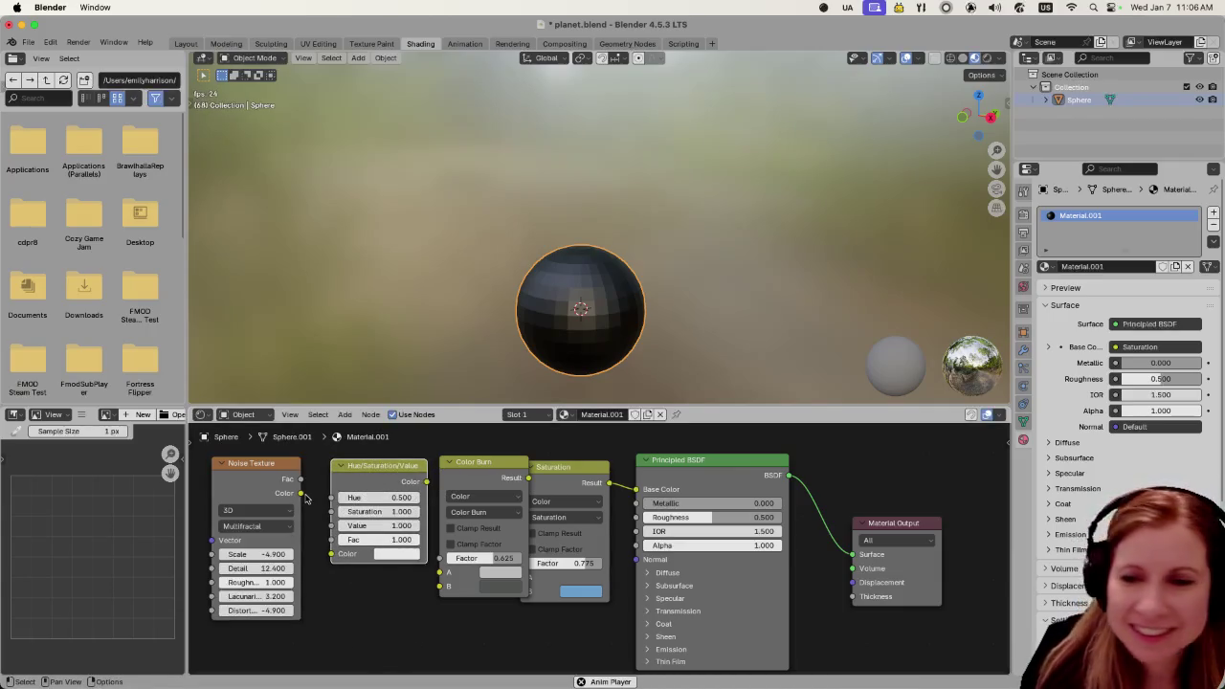
{"action": "left_click_drag", "start_coordinate": [301, 493], "coordinate": [331, 555]}
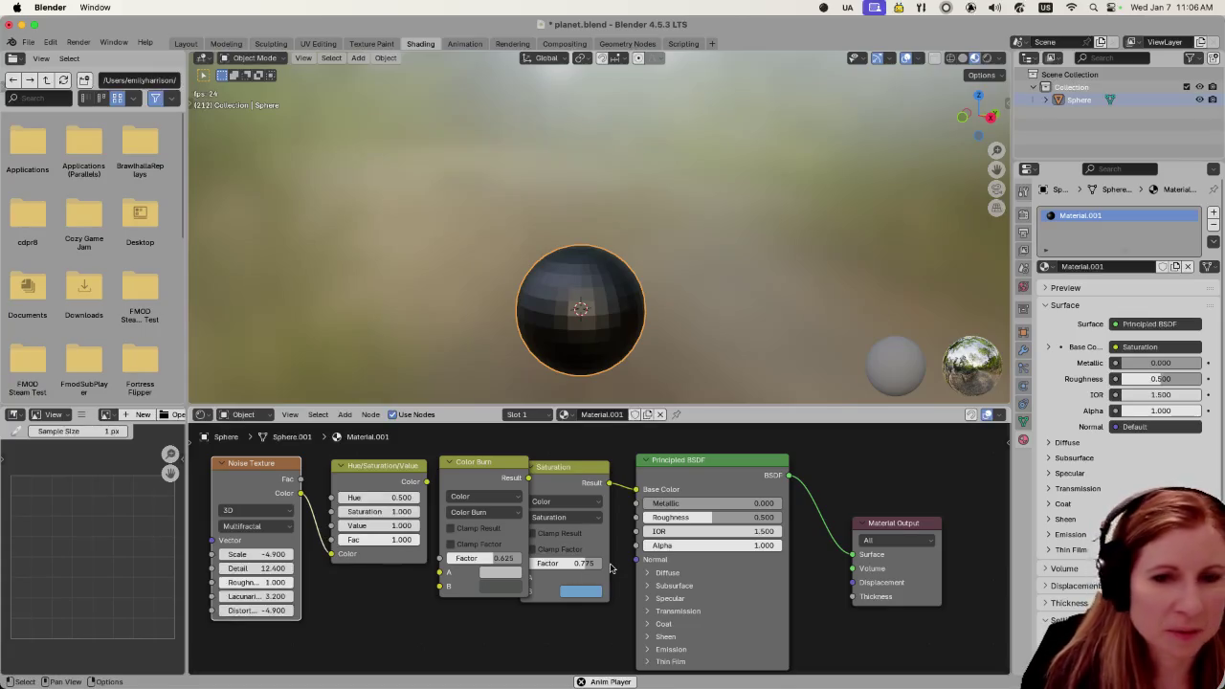
{"action": "left_click", "coordinate": [498, 463]}
Delete the Color Burn and Saturation nodes
{"action": "key", "text": "x"}
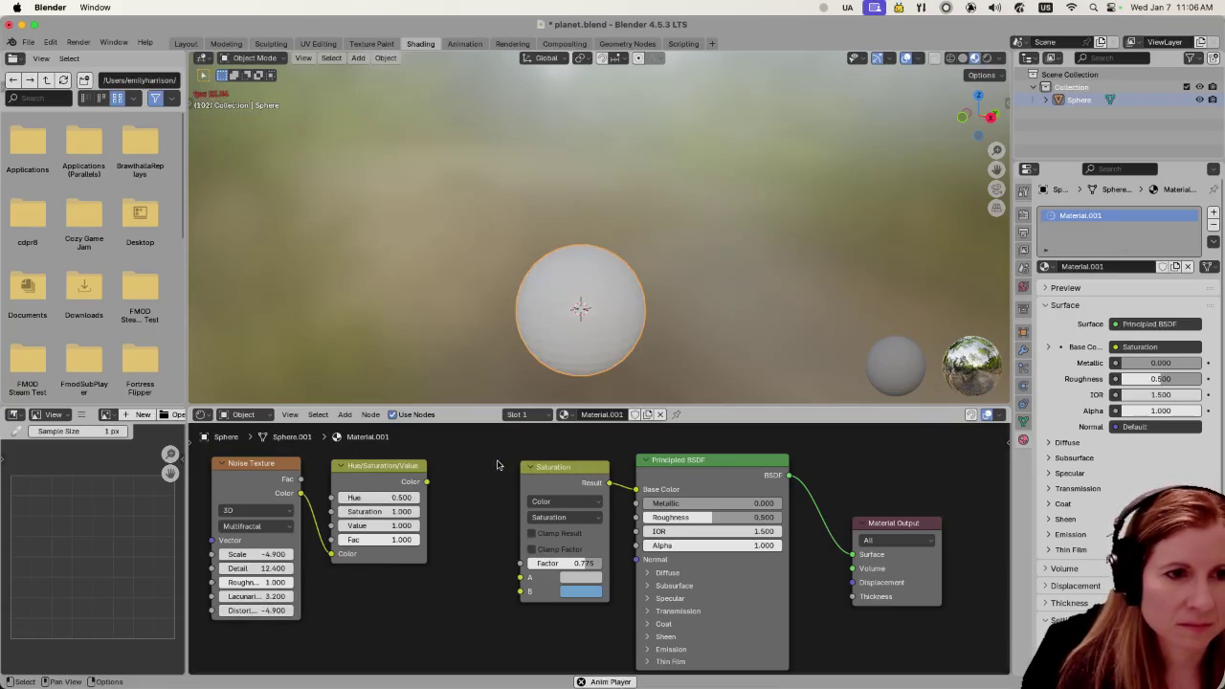
{"action": "left_click", "coordinate": [571, 469]}
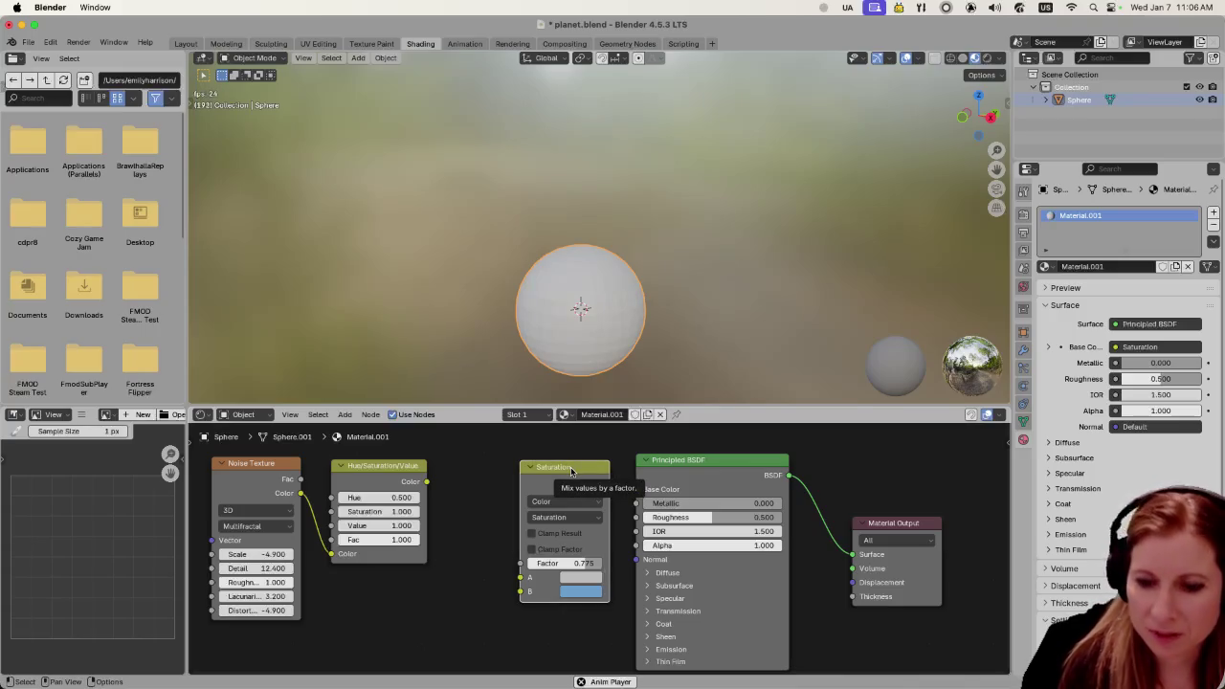
{"action": "key", "text": "x"}
Start adding a Color Burn node via 'color bu' search, then cancel its placement
{"action": "key", "text": "shift+a"}
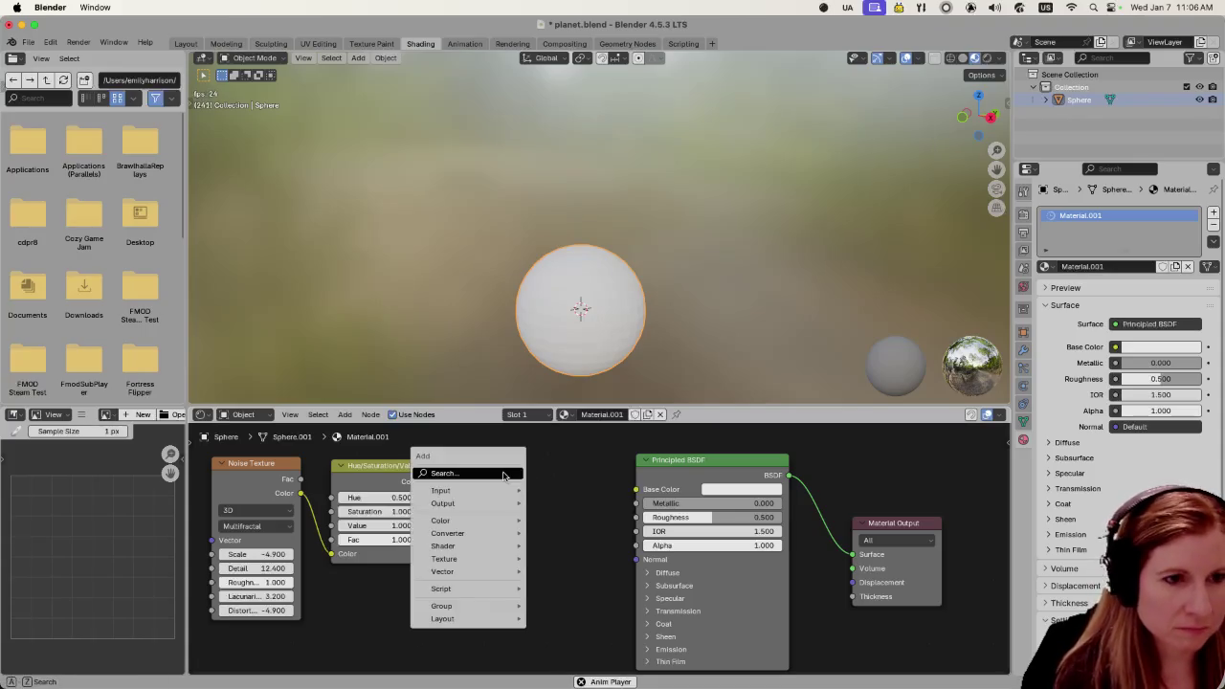
{"action": "left_click", "coordinate": [503, 472]}
{"action": "type", "text": "color bu"}
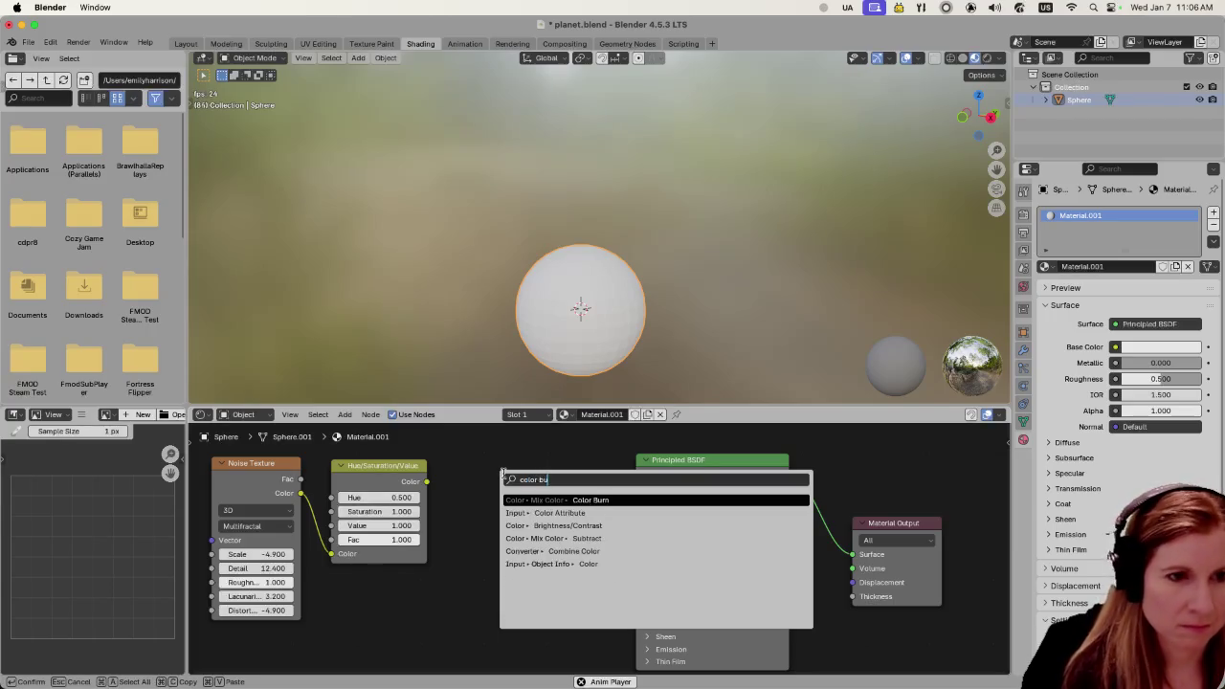
{"action": "left_click", "coordinate": [609, 502]}
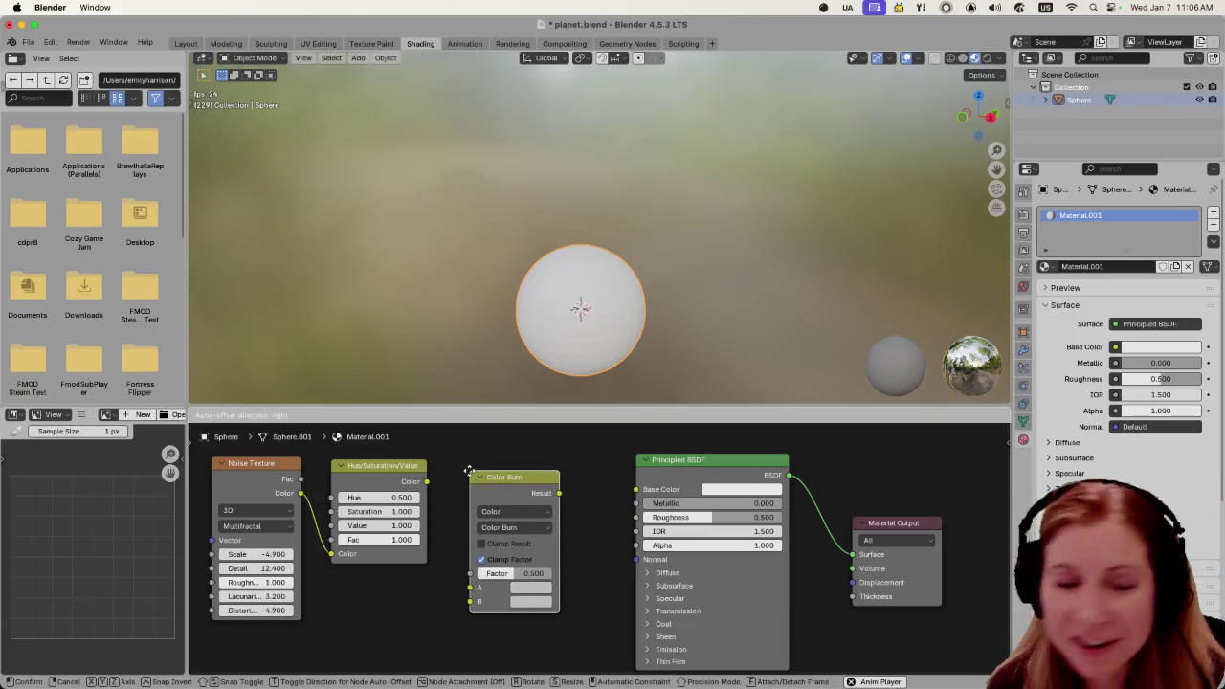
{"action": "key", "text": "Escape"}
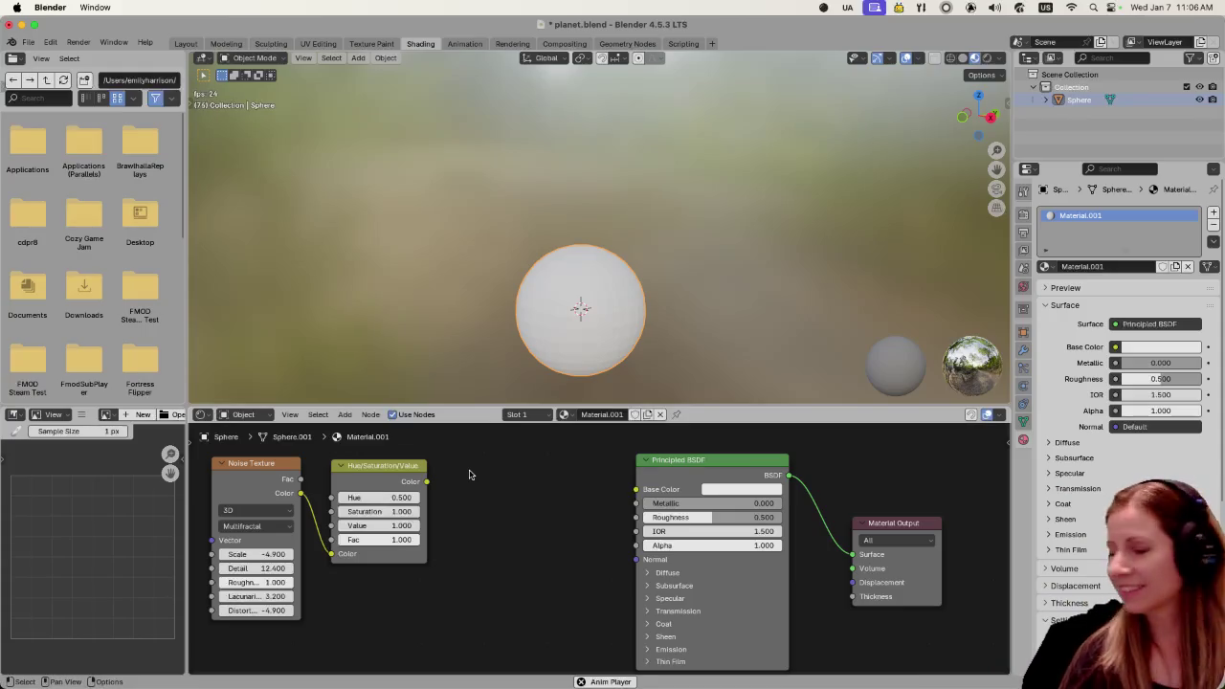
{"action": "key", "text": "shift+a"}
Add a Color Ramp between Hue/Saturation/Value and the Principled BSDF Base Color
{"action": "type", "text": "color ra"}
{"action": "key", "text": "Down"}
{"action": "key", "text": "Up"}
{"action": "key", "text": "Return"}
{"action": "left_click", "coordinate": [459, 466]}
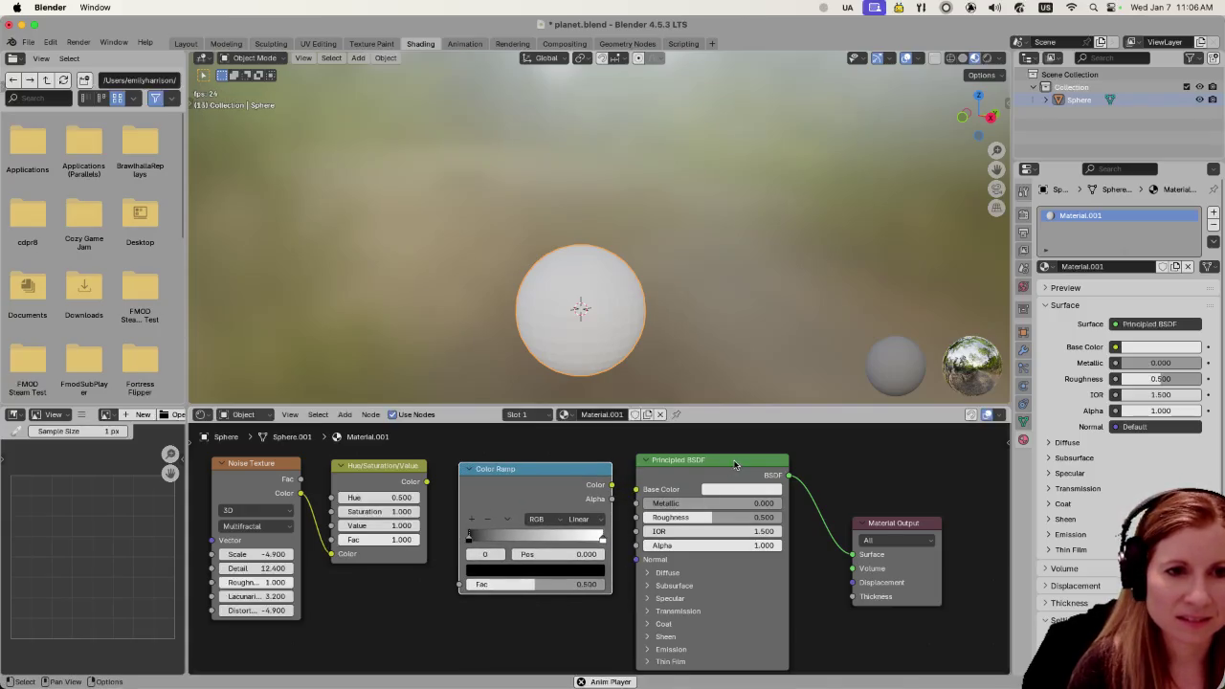
{"action": "left_click_drag", "start_coordinate": [735, 464], "coordinate": [759, 461]}
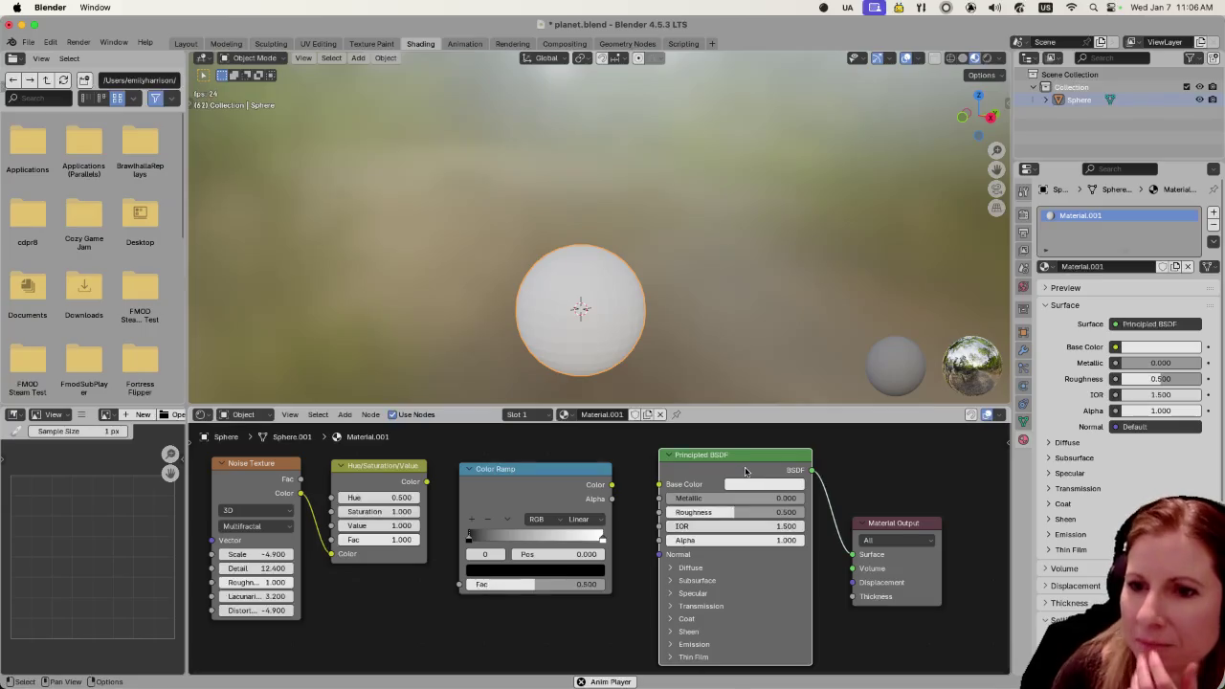
{"action": "left_click_drag", "start_coordinate": [426, 483], "coordinate": [457, 583]}
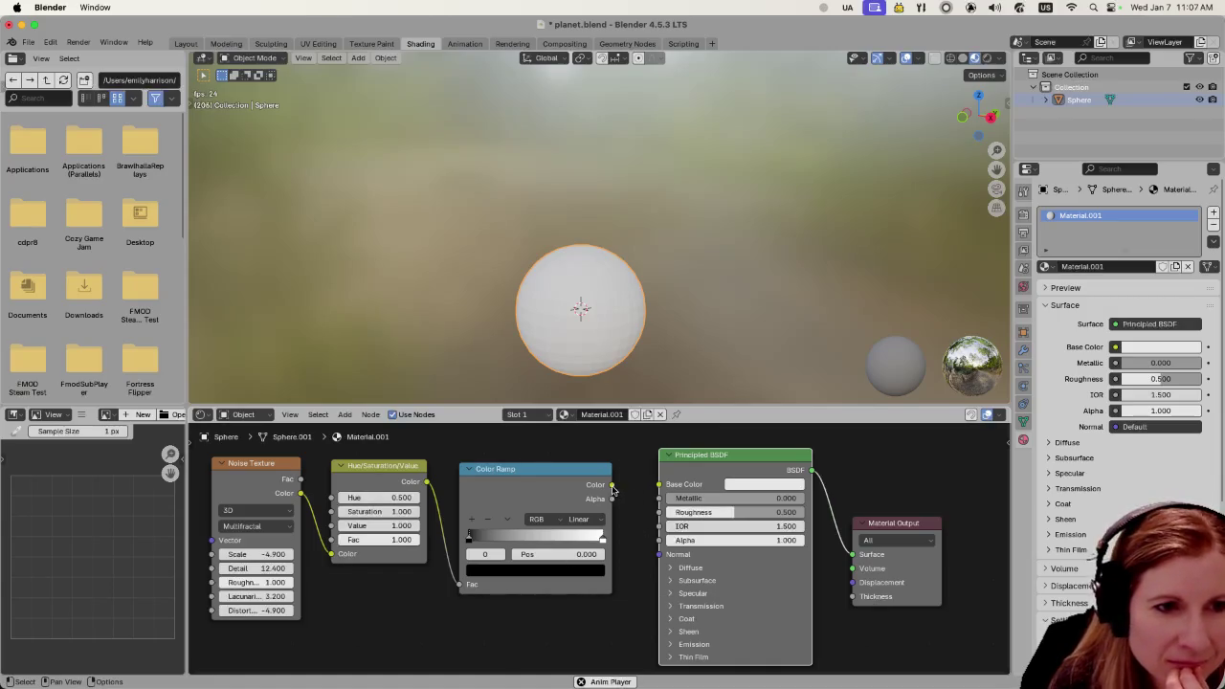
{"action": "left_click_drag", "start_coordinate": [613, 486], "coordinate": [648, 486]}
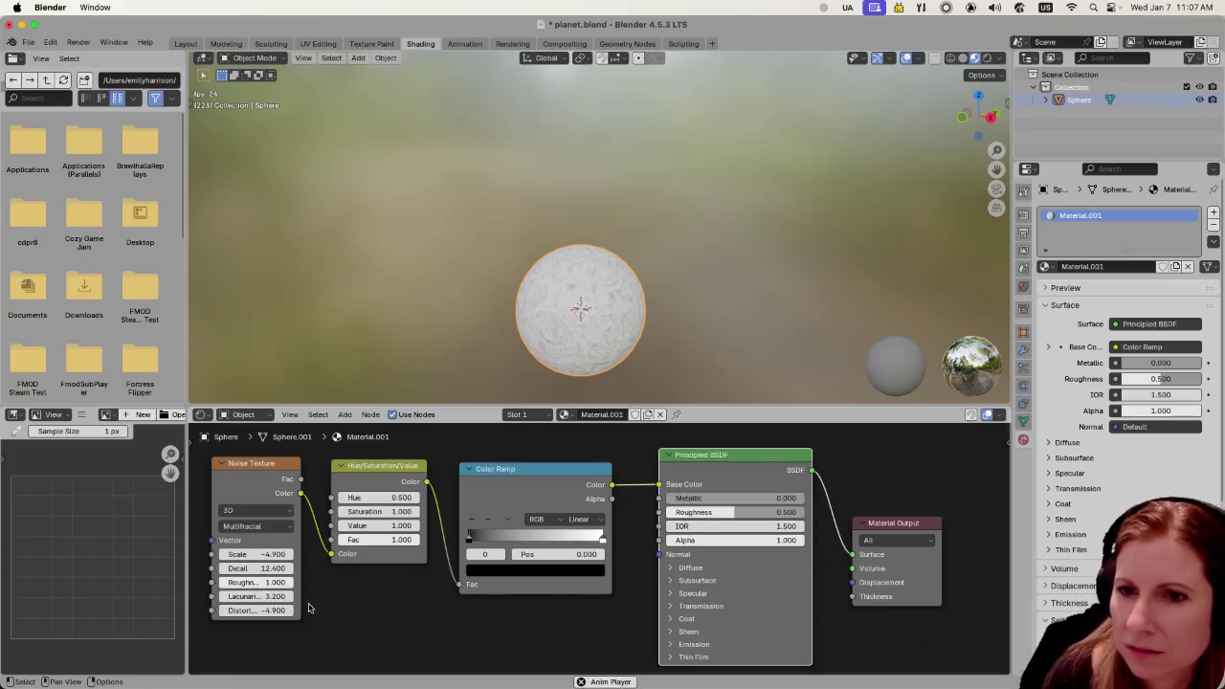
Switch the Noise Texture to Hetero Terrain with Roughness 0.747 and Distortion -0.200
{"action": "left_click", "coordinate": [276, 528]}
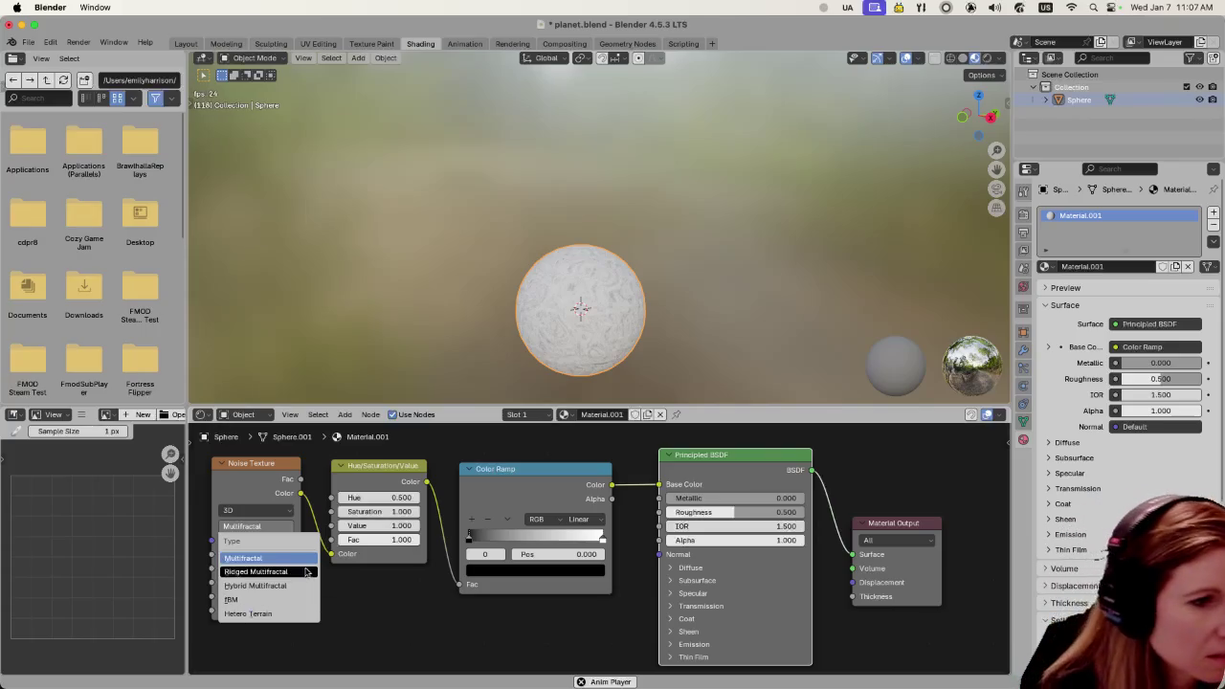
{"action": "left_click", "coordinate": [283, 613]}
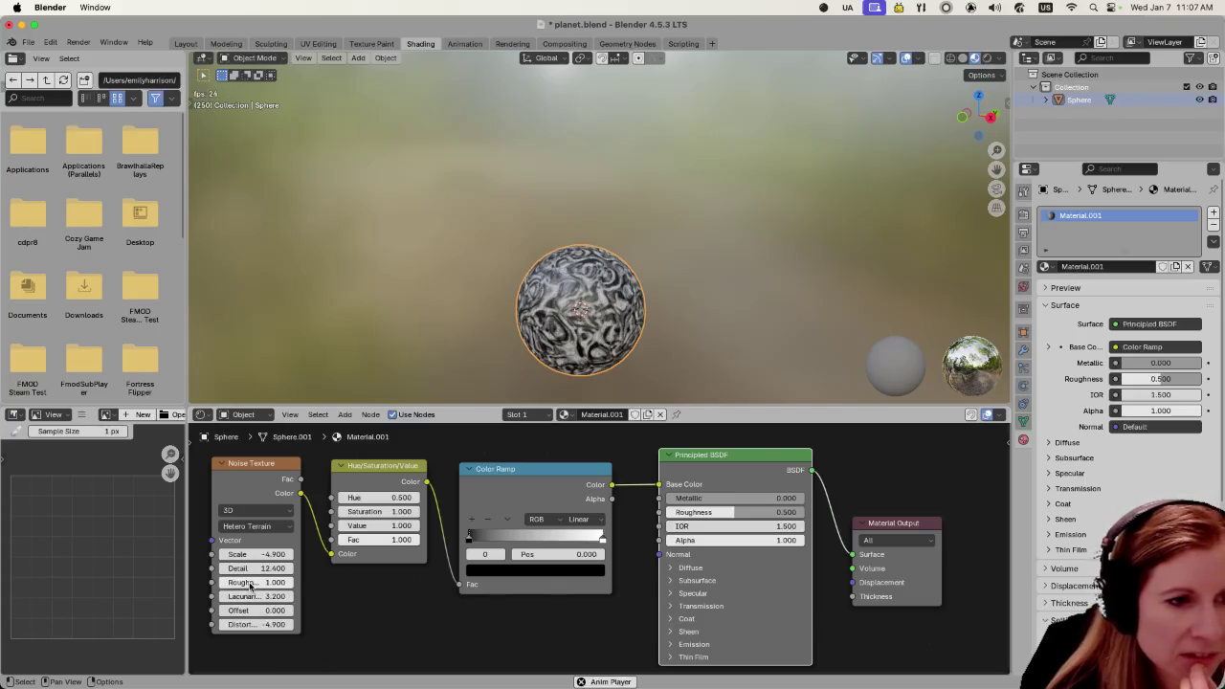
{"action": "mouse_move", "coordinate": [255, 582]}
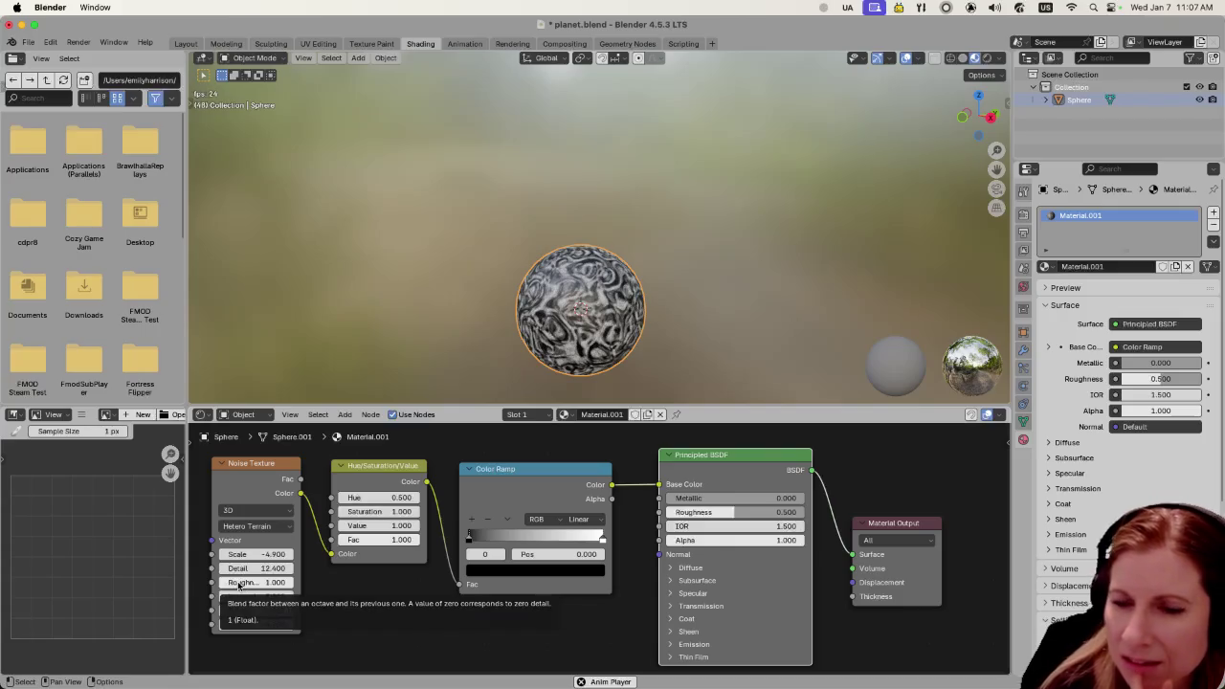
{"action": "mouse_move", "coordinate": [239, 585]}
{"action": "left_mouse_down"}
{"action": "mouse_move", "coordinate": [196, 585]}
{"action": "mouse_move", "coordinate": [275, 586]}
{"action": "left_mouse_up"}
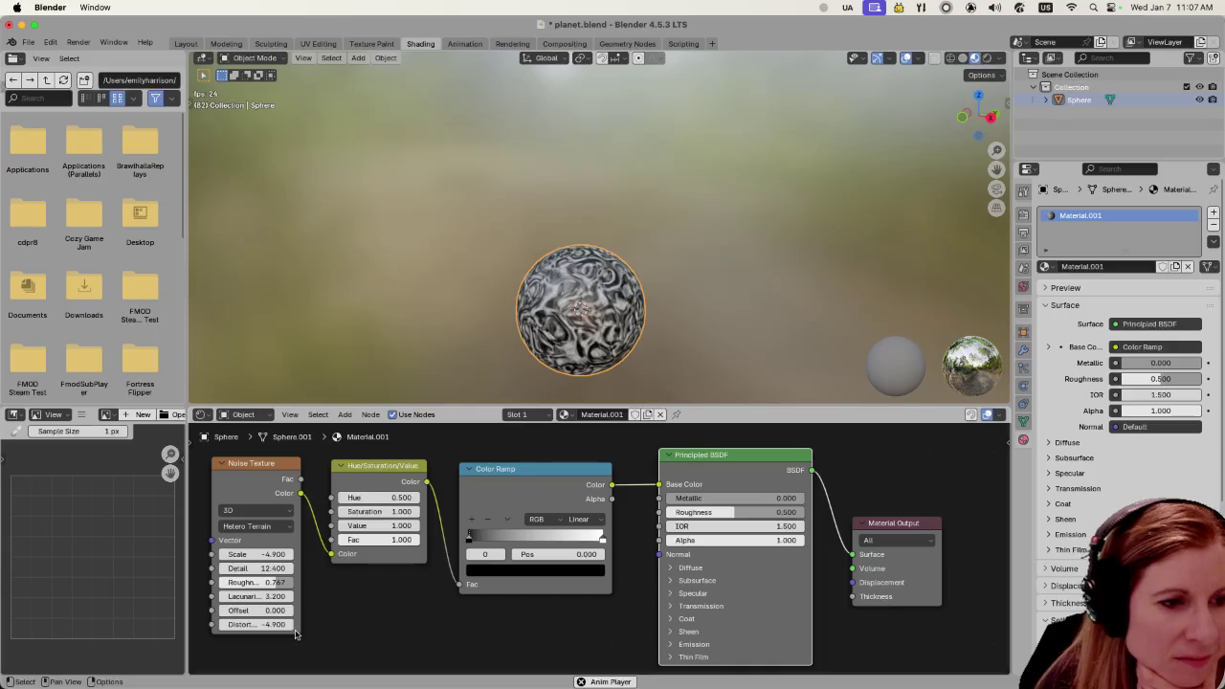
{"action": "left_click_drag", "start_coordinate": [258, 624], "coordinate": [325, 624]}
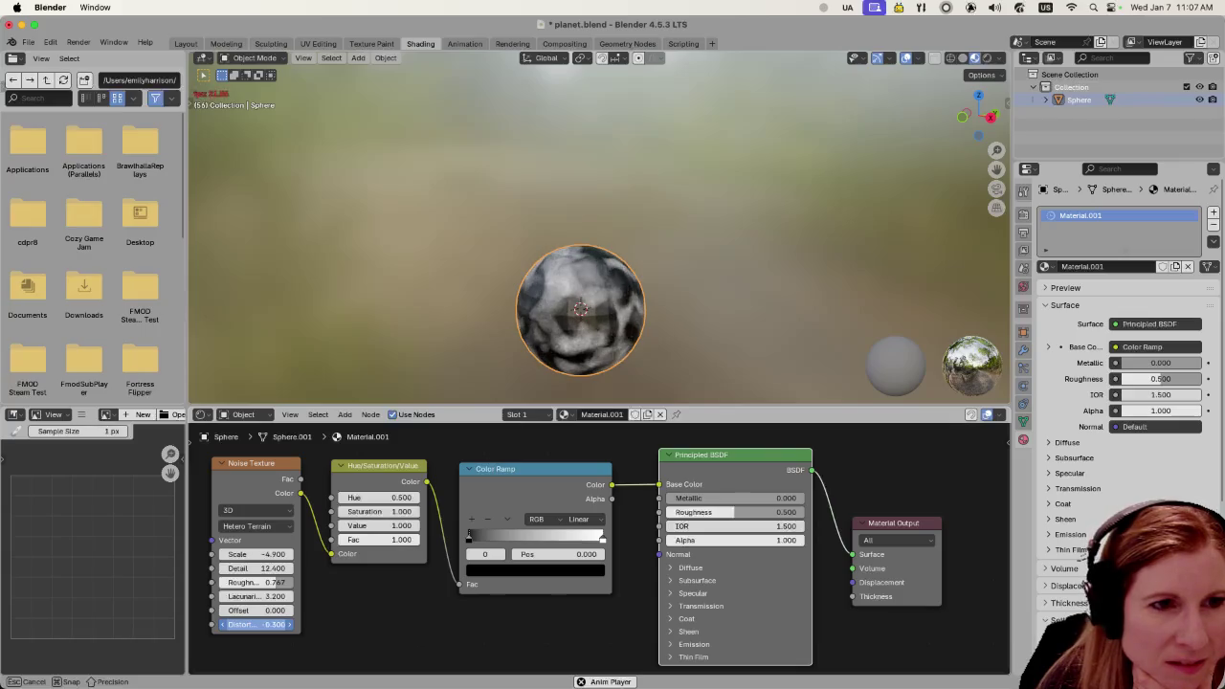
{"action": "left_click_drag", "start_coordinate": [325, 624], "coordinate": [333, 625]}
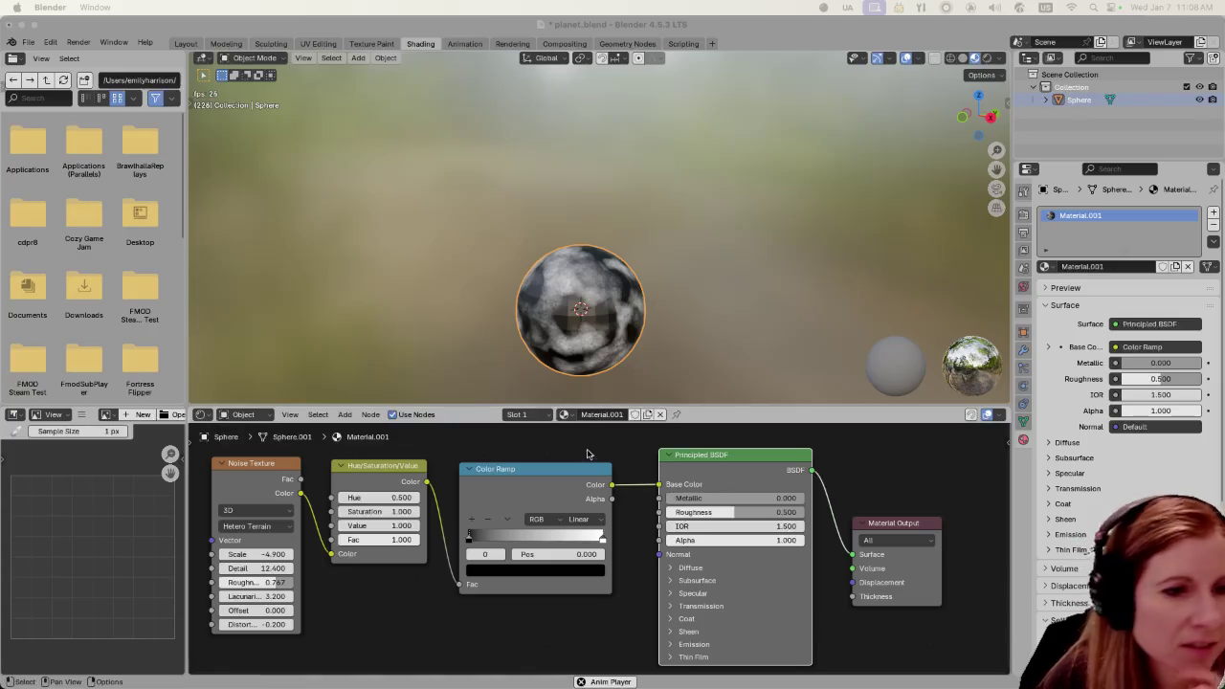
{"action": "left_click", "coordinate": [579, 518]}
Set the Color Ramp to Ease and make its right stop light grey #E1E1E1 at 0.964
{"action": "left_click", "coordinate": [579, 552]}
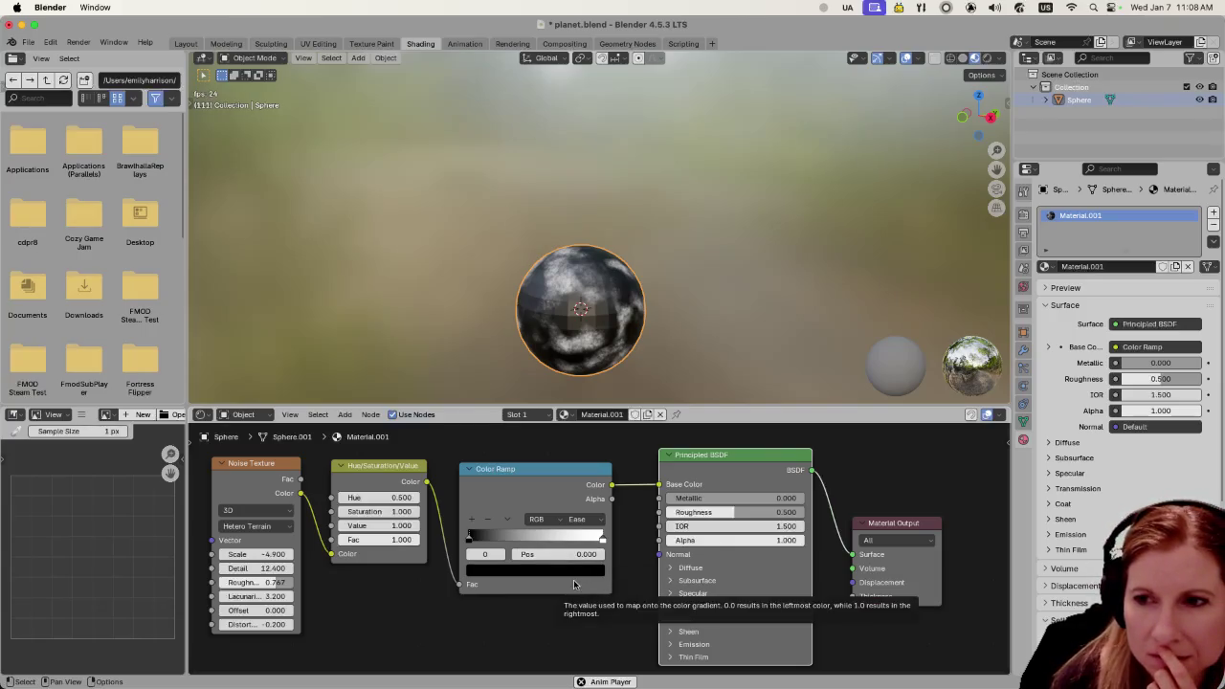
{"action": "left_click_drag", "start_coordinate": [602, 538], "coordinate": [593, 542]}
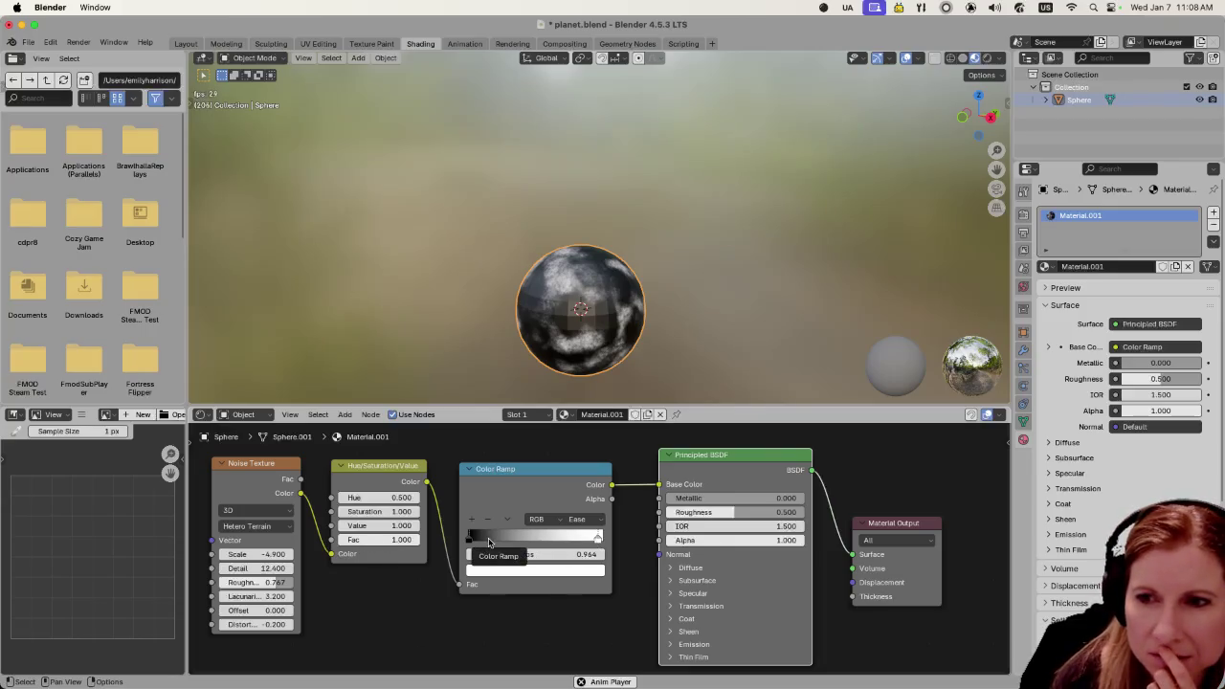
{"action": "left_click", "coordinate": [563, 572]}
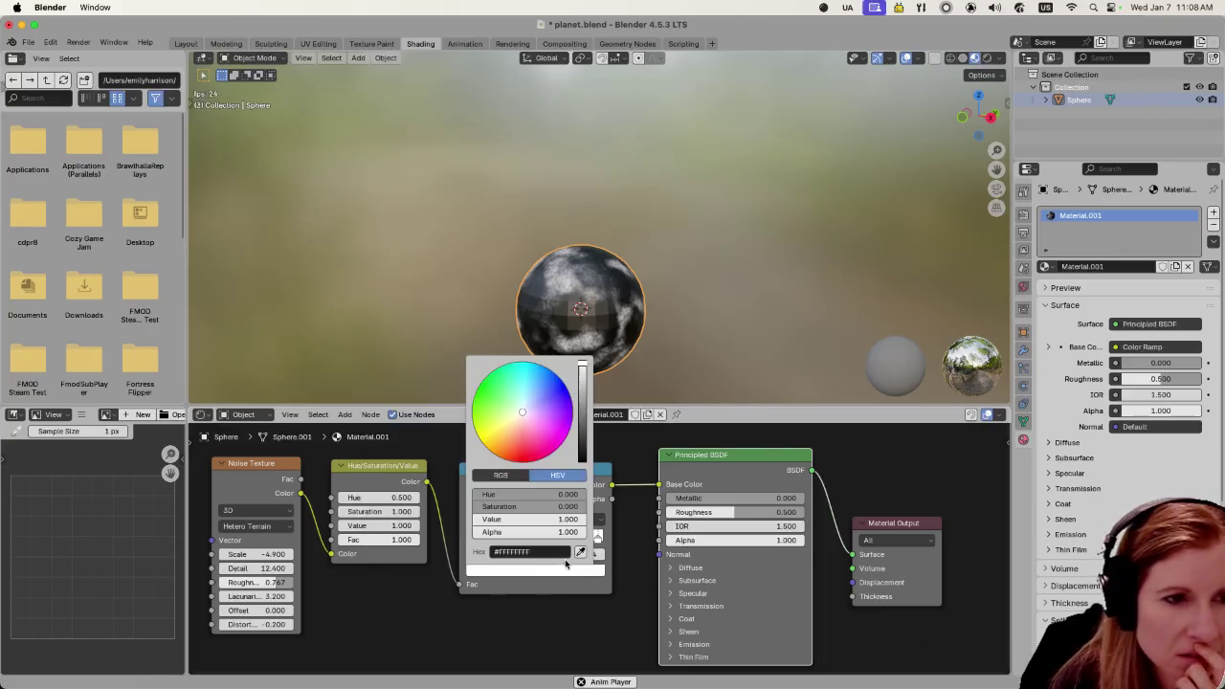
{"action": "left_click_drag", "start_coordinate": [536, 519], "coordinate": [541, 518]}
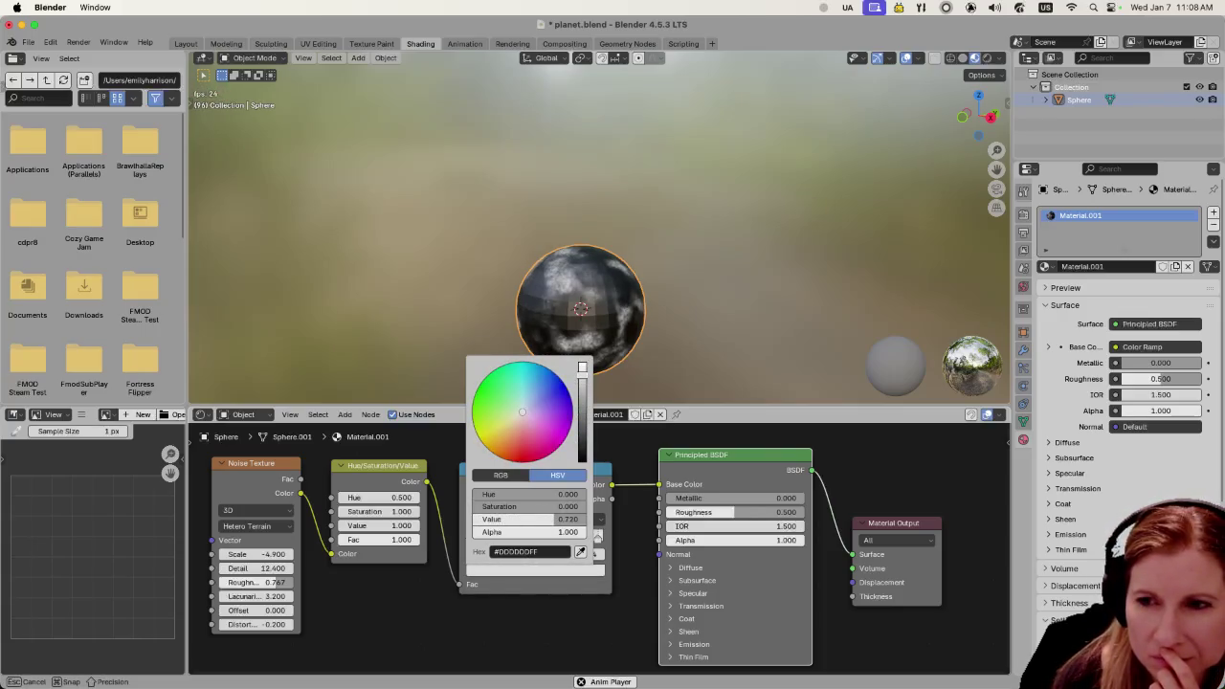
{"action": "left_click_drag", "start_coordinate": [542, 519], "coordinate": [554, 519]}
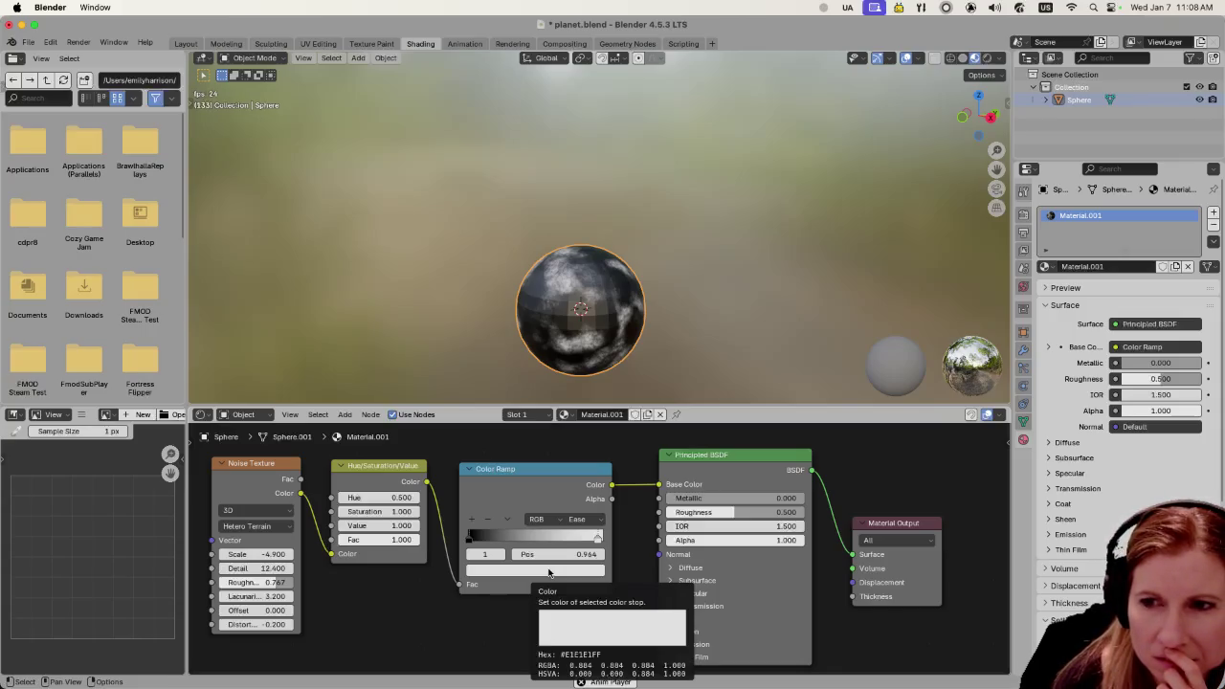
{"action": "left_click", "coordinate": [563, 554]}
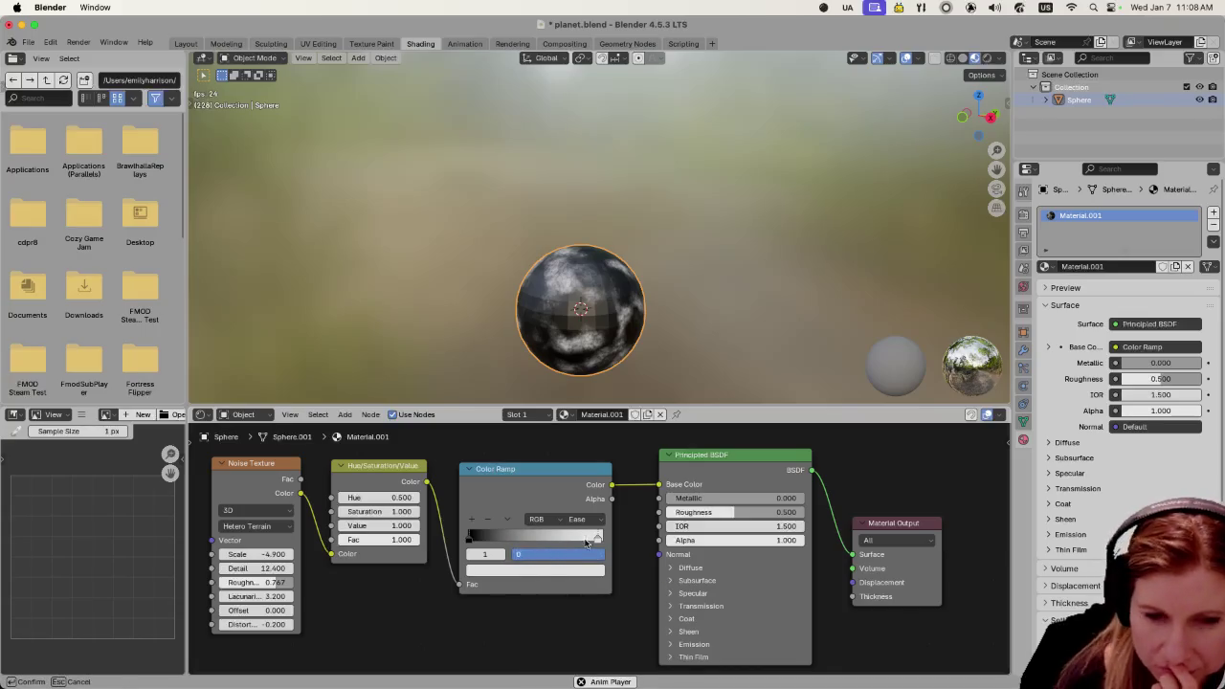
Set a ramp stop position to 0 and raise the noise Scale to 5.100
{"action": "type", "text": "0"}
{"action": "key", "text": "Return"}
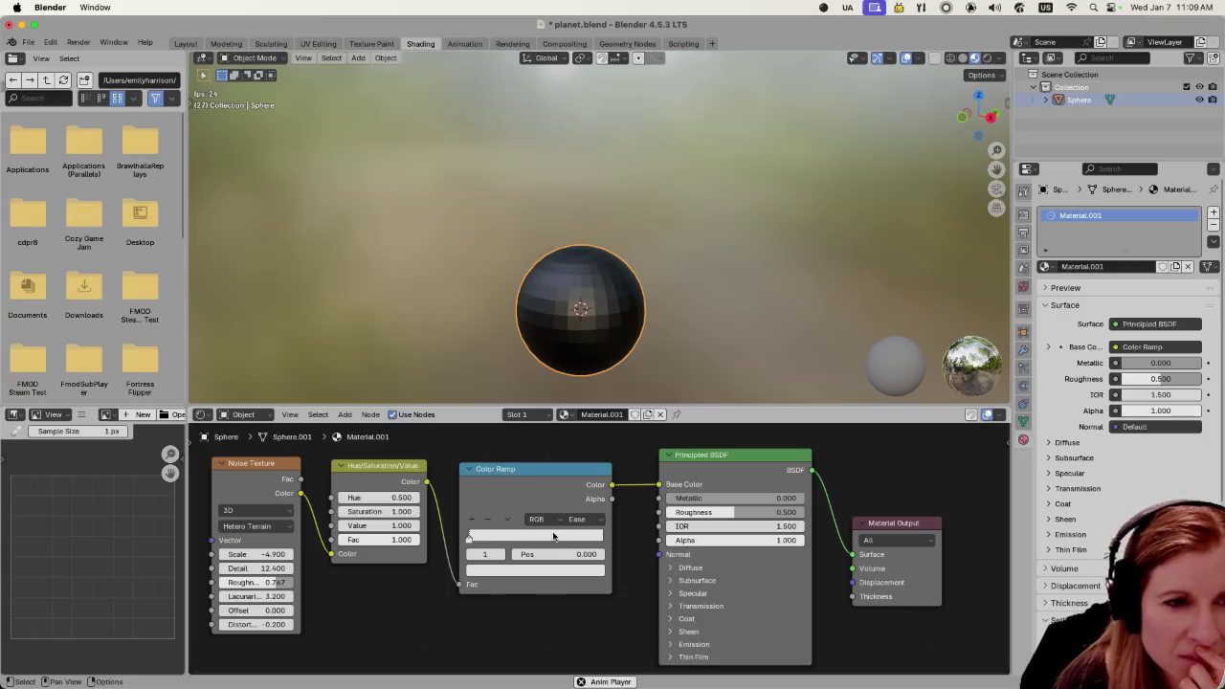
{"action": "left_click_drag", "start_coordinate": [578, 537], "coordinate": [596, 534]}
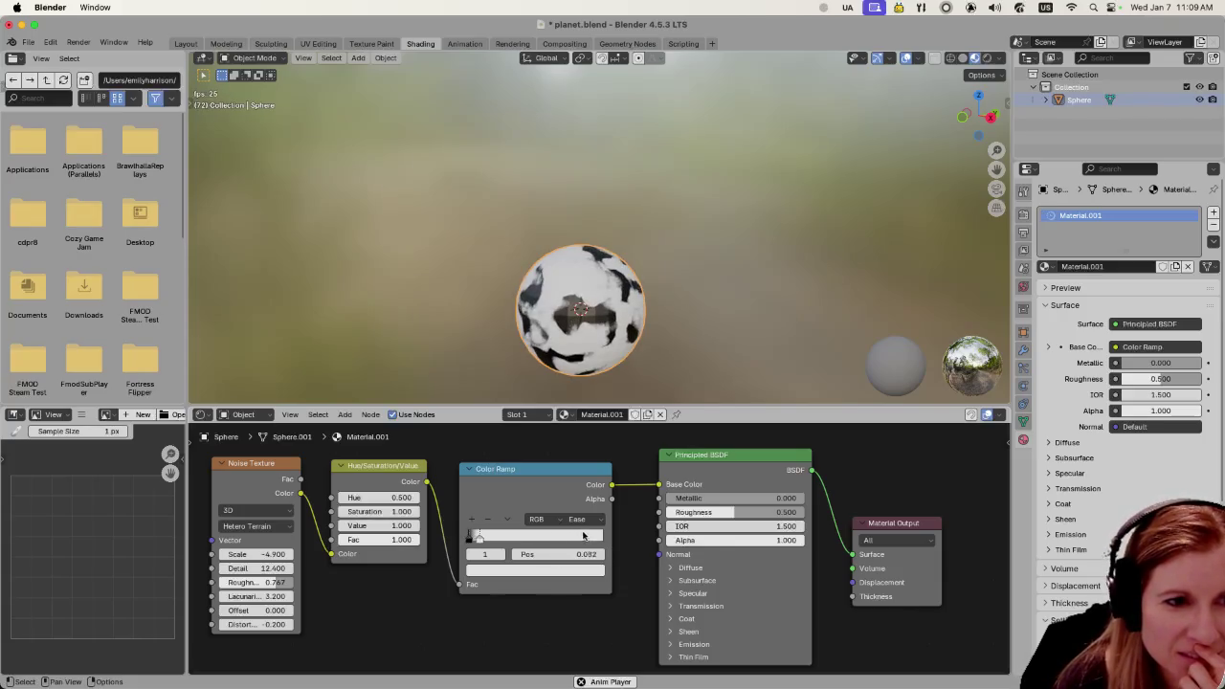
{"action": "mouse_move", "coordinate": [469, 537]}
{"action": "left_mouse_down"}
{"action": "mouse_move", "coordinate": [560, 544]}
{"action": "mouse_move", "coordinate": [440, 541]}
{"action": "mouse_move", "coordinate": [579, 545]}
{"action": "mouse_move", "coordinate": [551, 545]}
{"action": "left_mouse_up"}
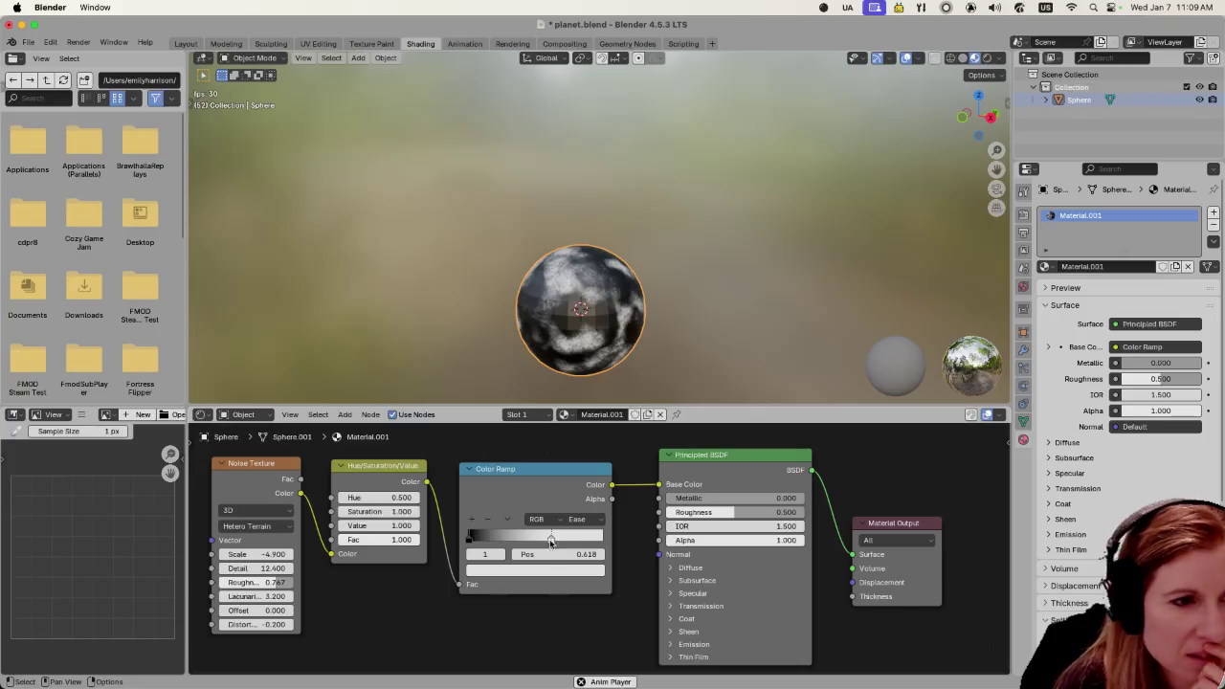
{"action": "left_click_drag", "start_coordinate": [268, 554], "coordinate": [345, 554]}
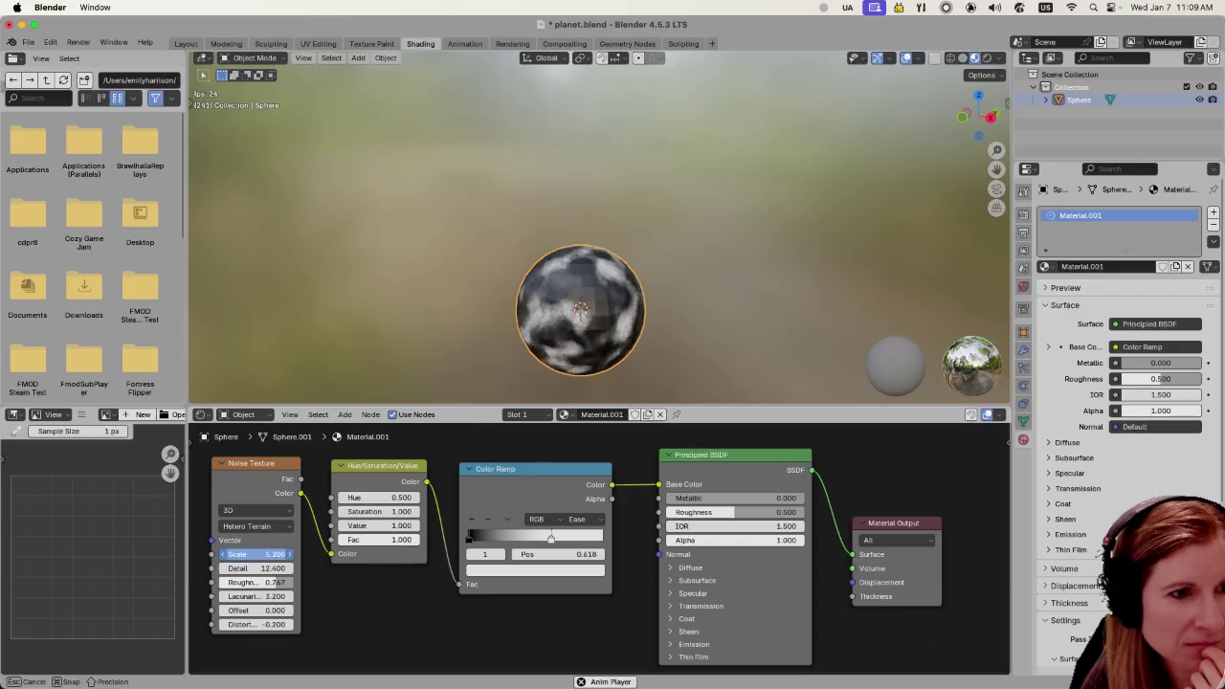
{"action": "left_click_drag", "start_coordinate": [257, 554], "coordinate": [597, 588]}
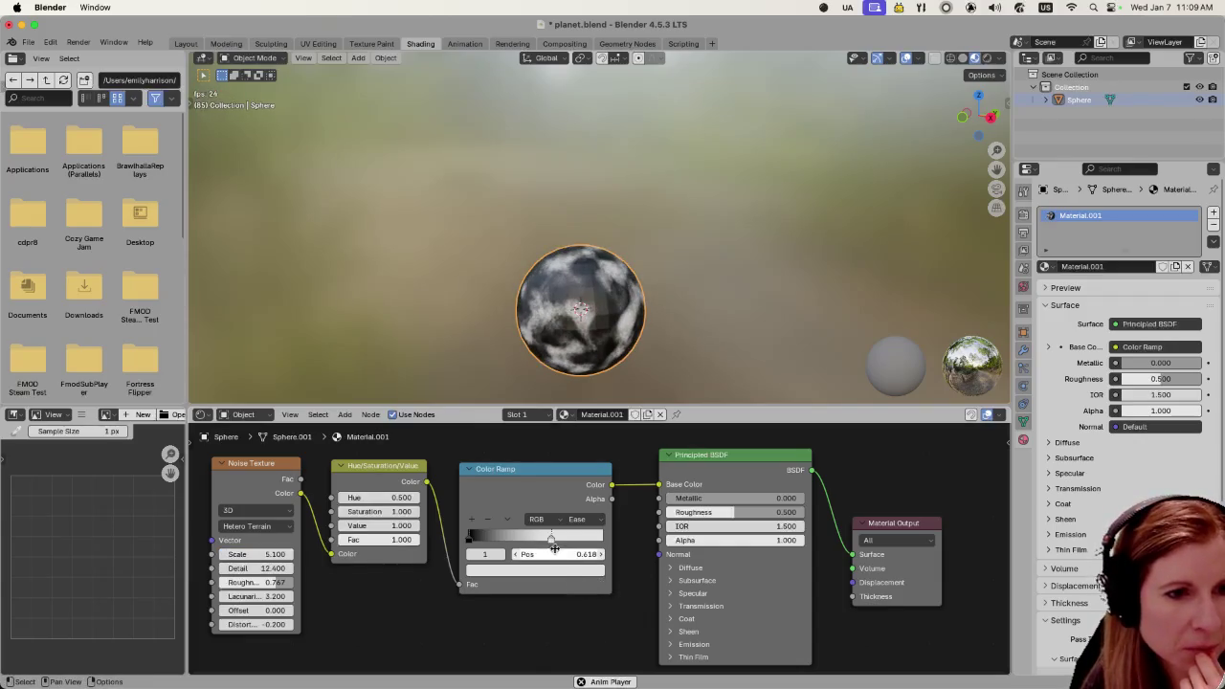
Lighten the left ramp stop to dark grey #5D5D5D and move the light stop to 0.600
{"action": "mouse_move", "coordinate": [551, 538]}
{"action": "left_mouse_down"}
{"action": "mouse_move", "coordinate": [591, 534]}
{"action": "mouse_move", "coordinate": [506, 549]}
{"action": "mouse_move", "coordinate": [566, 538]}
{"action": "left_mouse_up"}
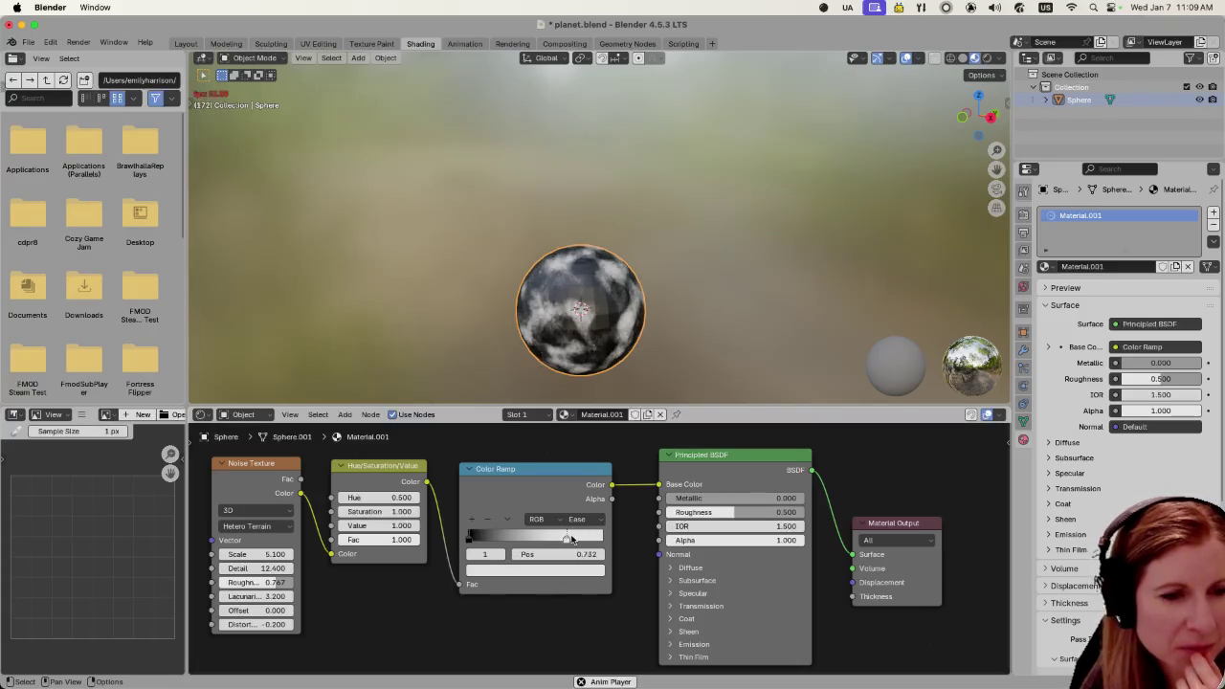
{"action": "left_click_drag", "start_coordinate": [468, 539], "coordinate": [465, 539]}
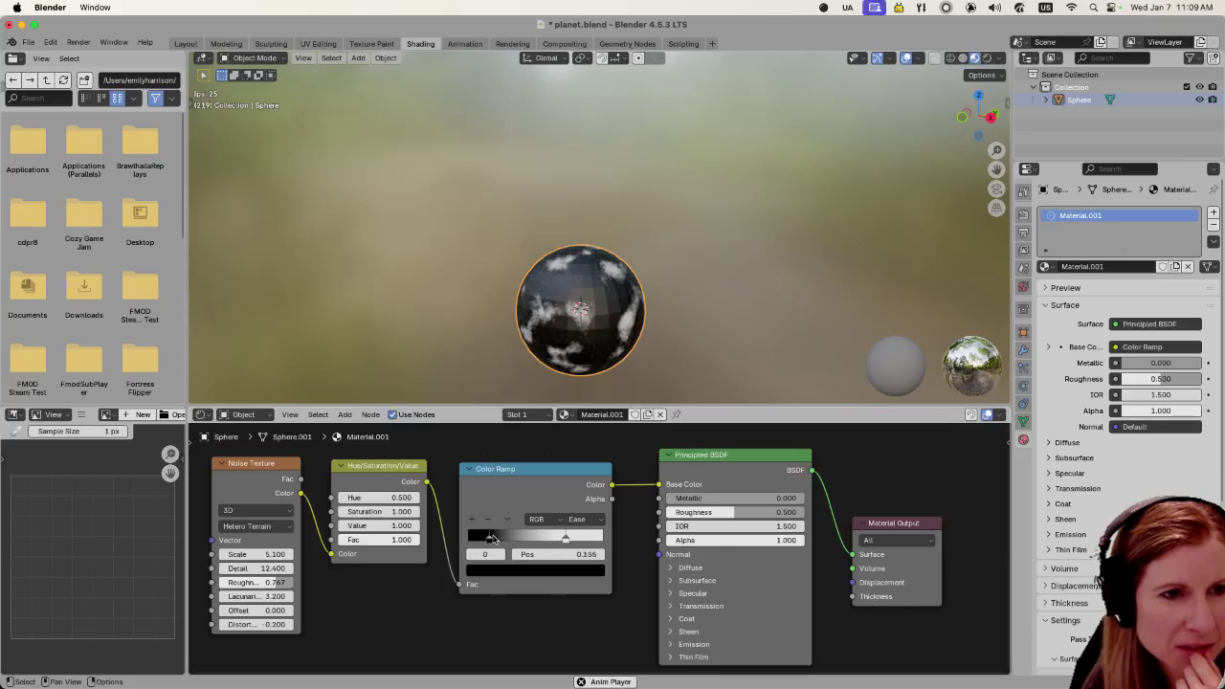
{"action": "left_click", "coordinate": [557, 571]}
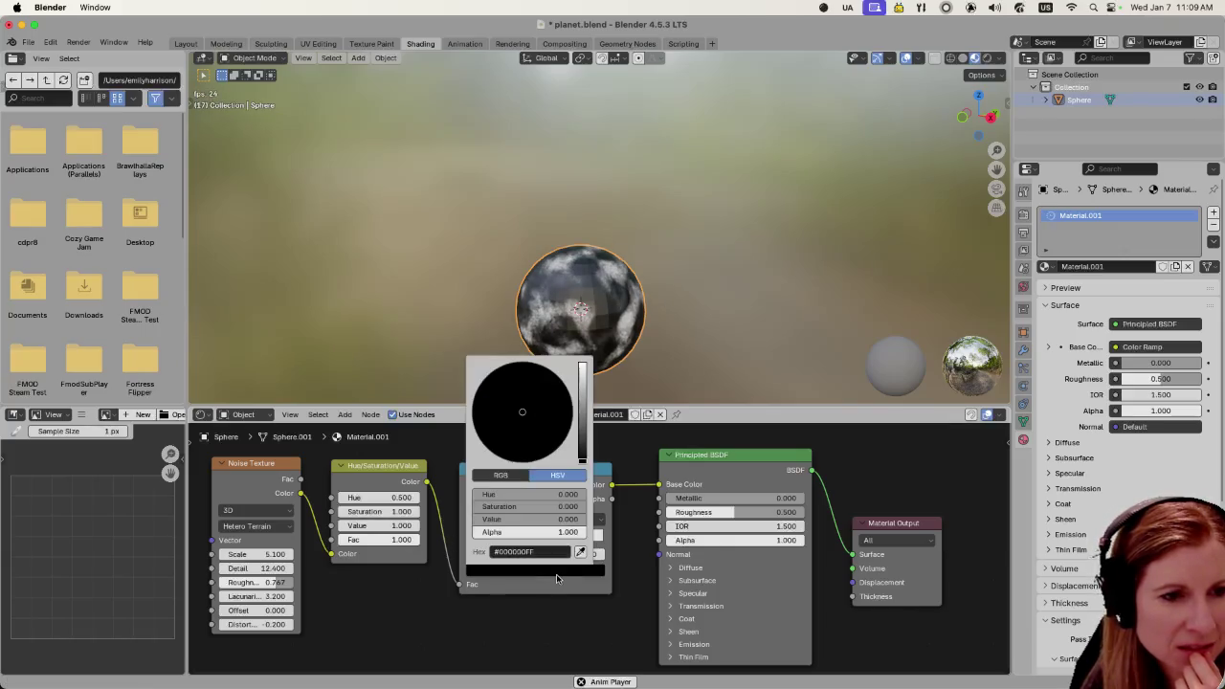
{"action": "left_click_drag", "start_coordinate": [580, 450], "coordinate": [586, 429]}
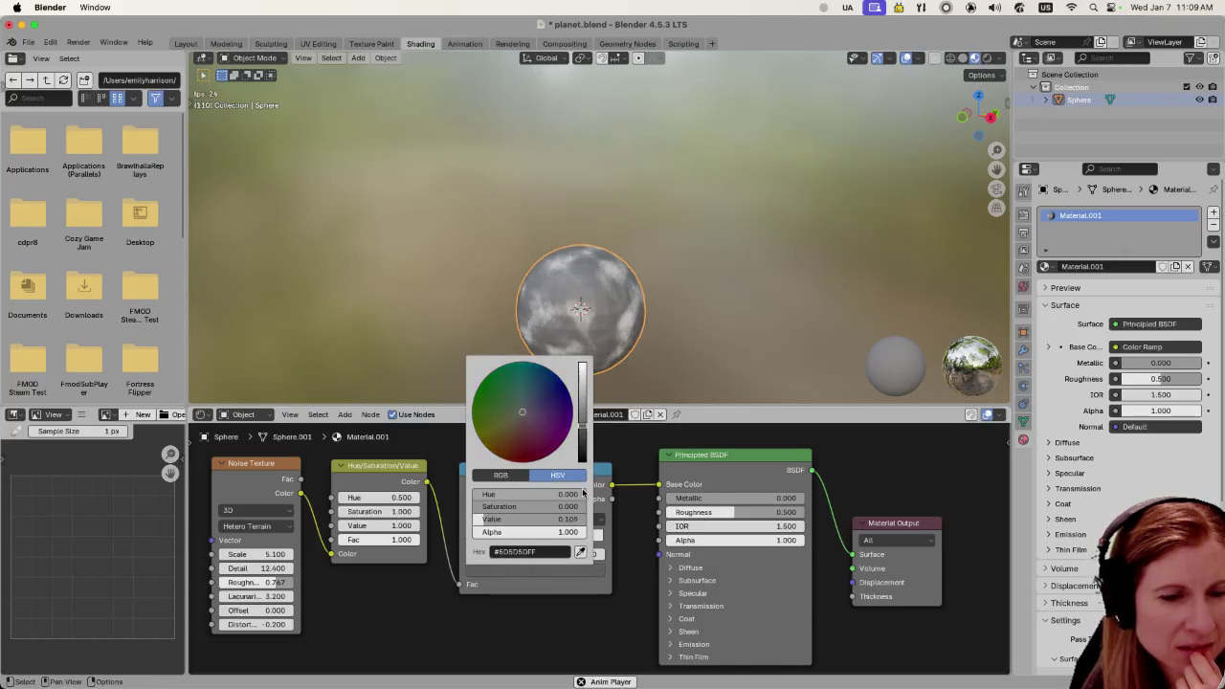
{"action": "left_click_drag", "start_coordinate": [566, 543], "coordinate": [549, 542]}
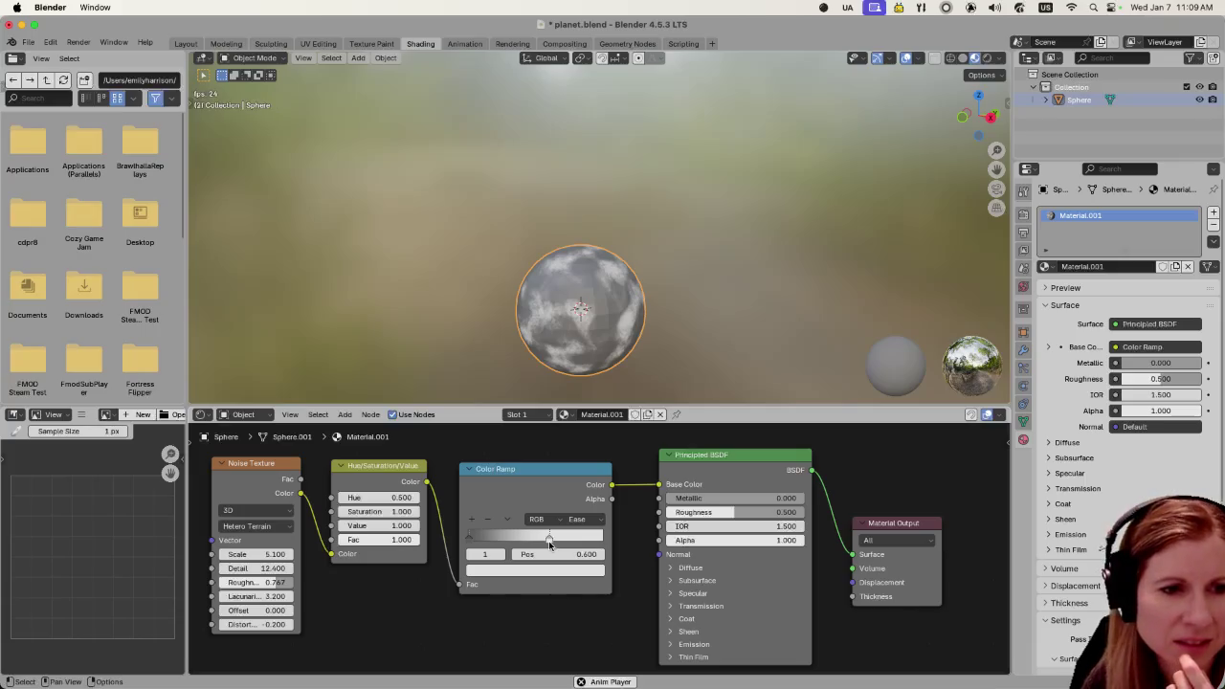
{"action": "left_click", "coordinate": [470, 538]}
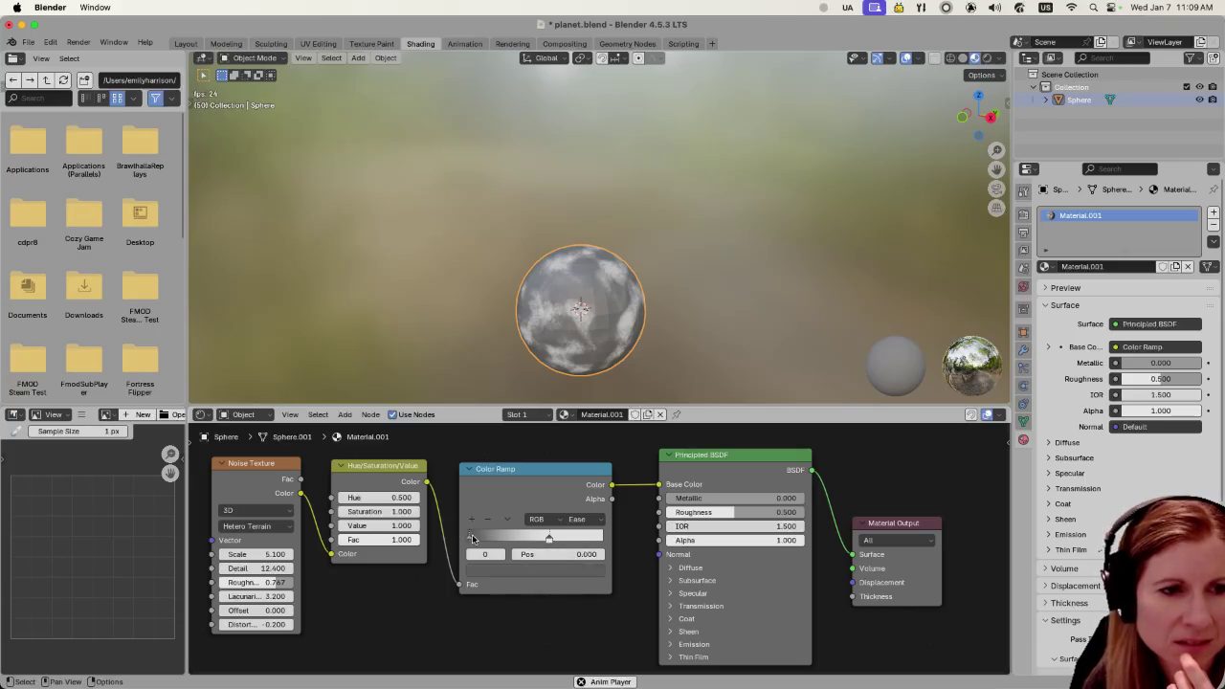